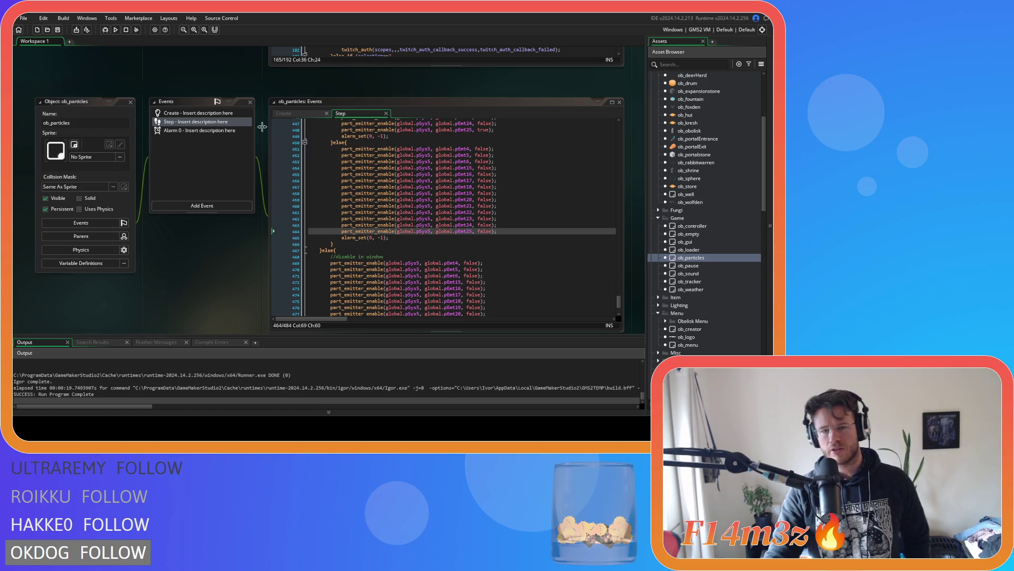
Step: Close the ob_particles object window along with its Step event code editor
click(499, 224)
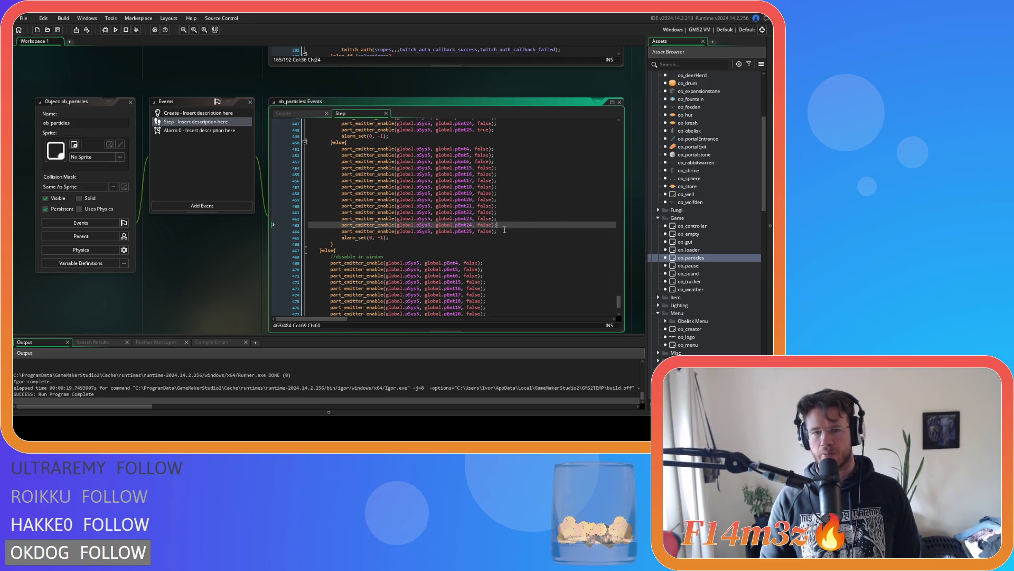
click(130, 101)
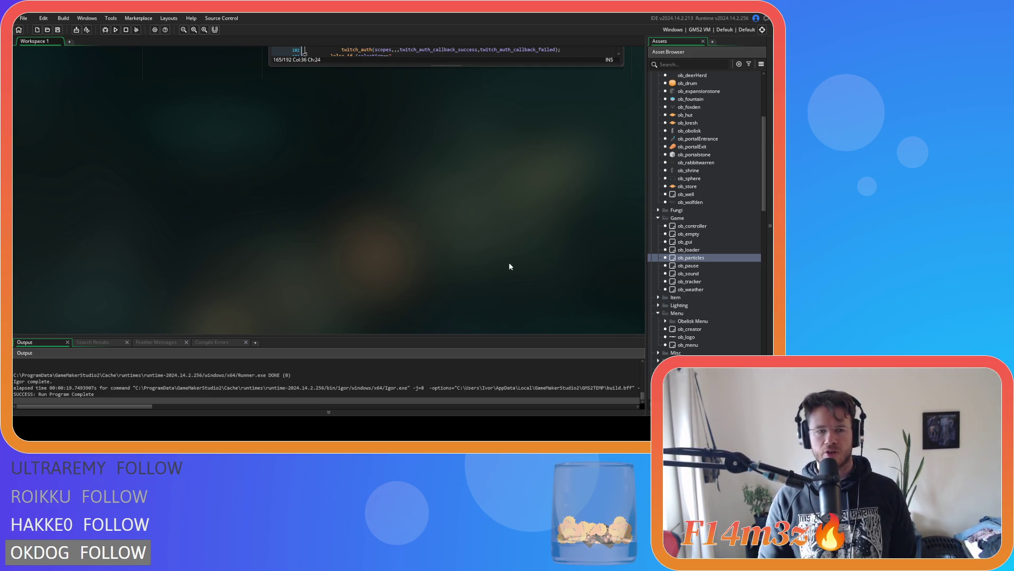
Step: Open ob_gui's Step code and jump from its hotbar(id) call to the sc_hotbar script
scroll(728, 275, up, 5)
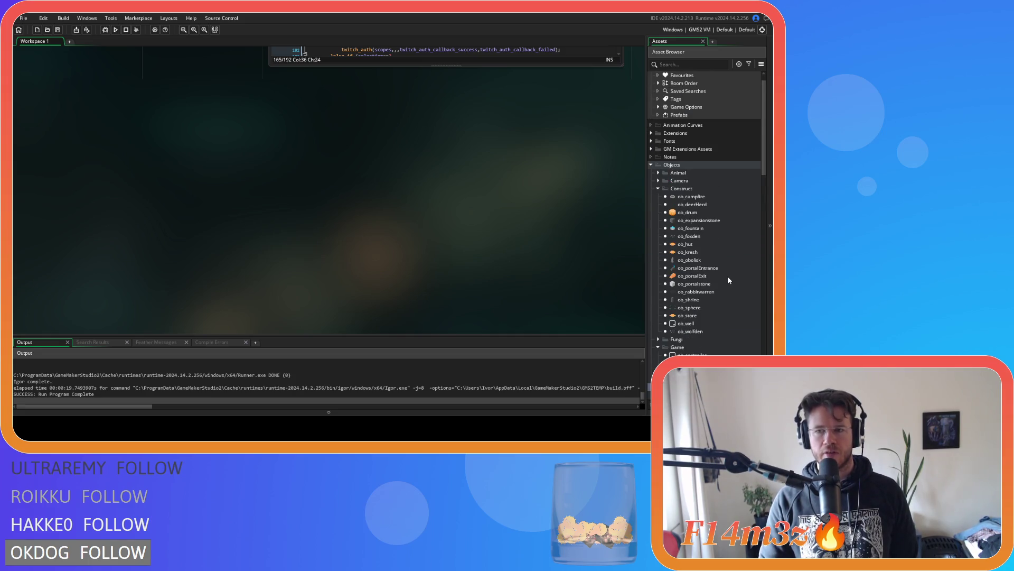
scroll(727, 280, down, 4)
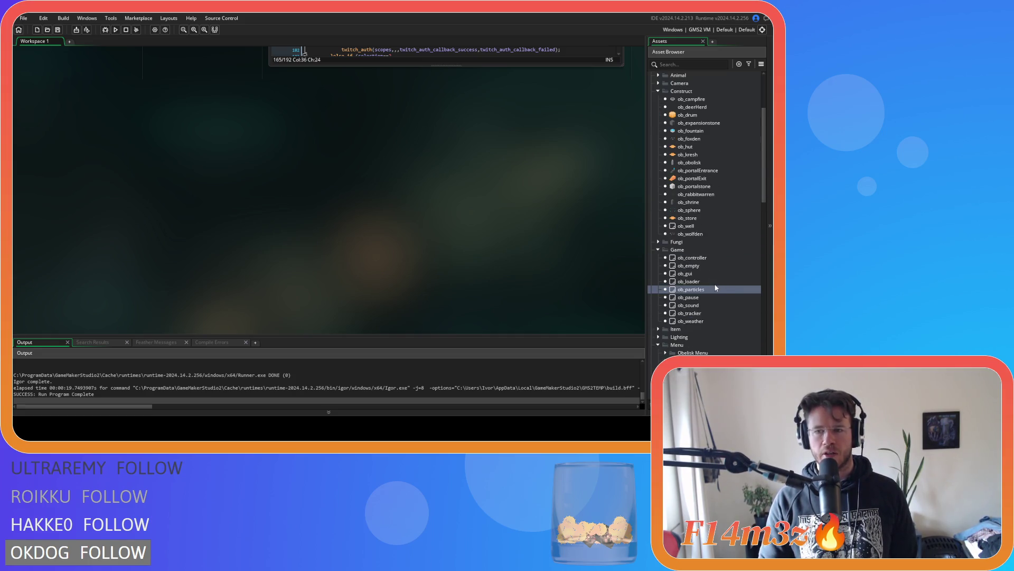
double_click(706, 275)
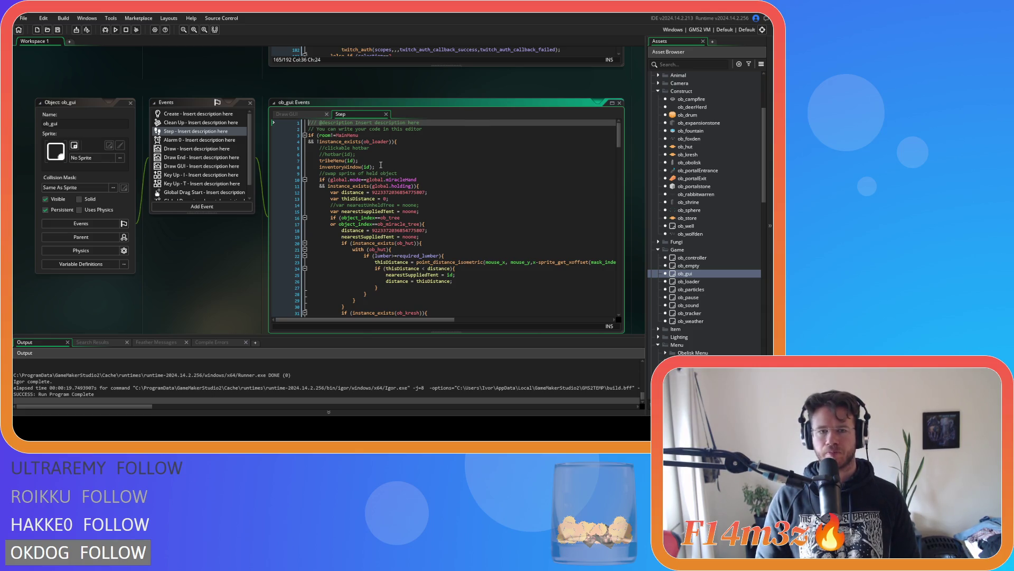
click(372, 154)
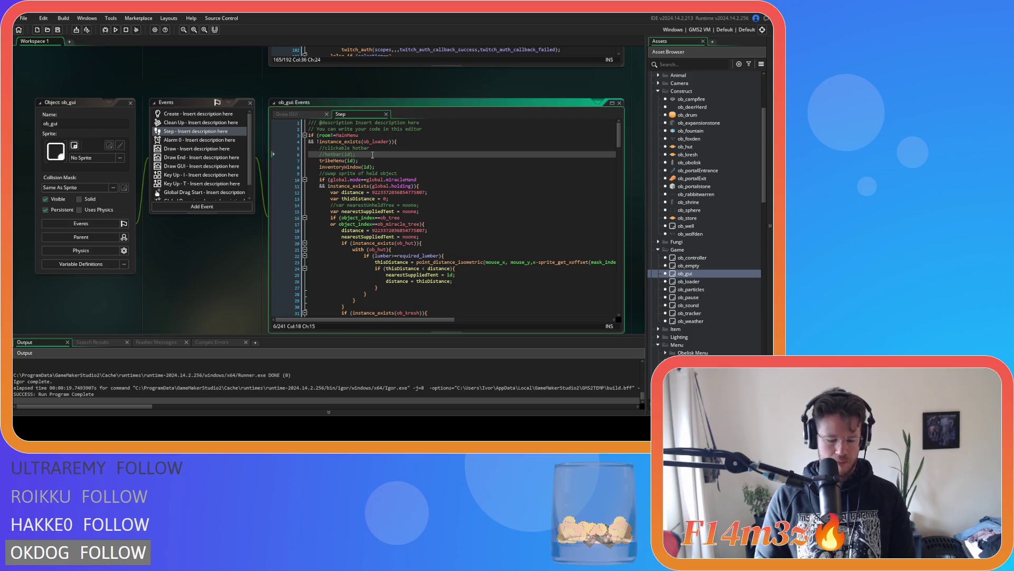
middle_click(336, 154)
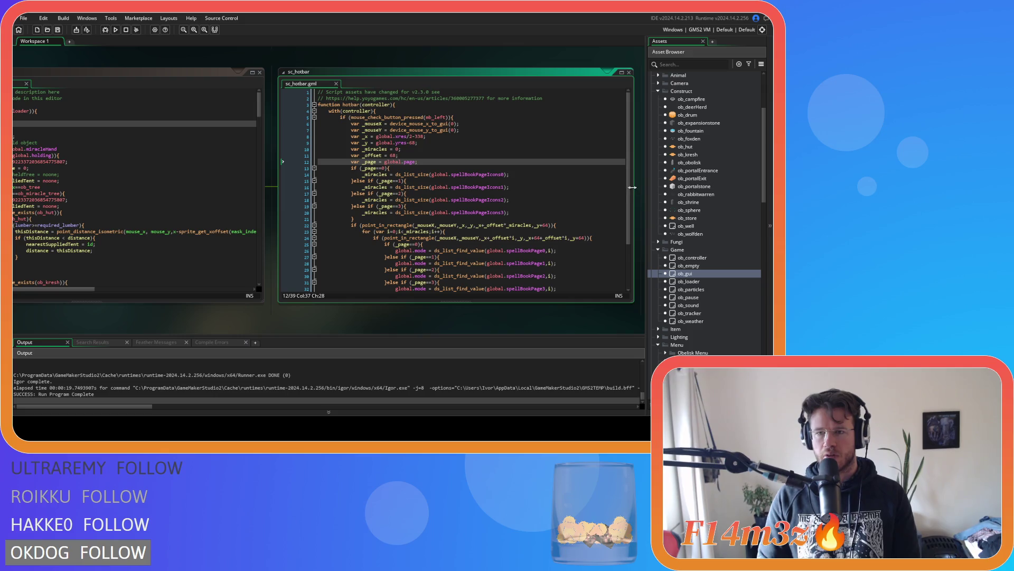
Step: Delete lines 13–21, the per-page if/else setting _miracles from each spellBookPageIcons list size
scroll(627, 212, down, 1)
scroll(628, 212, down, 3)
scroll(607, 204, up, 4)
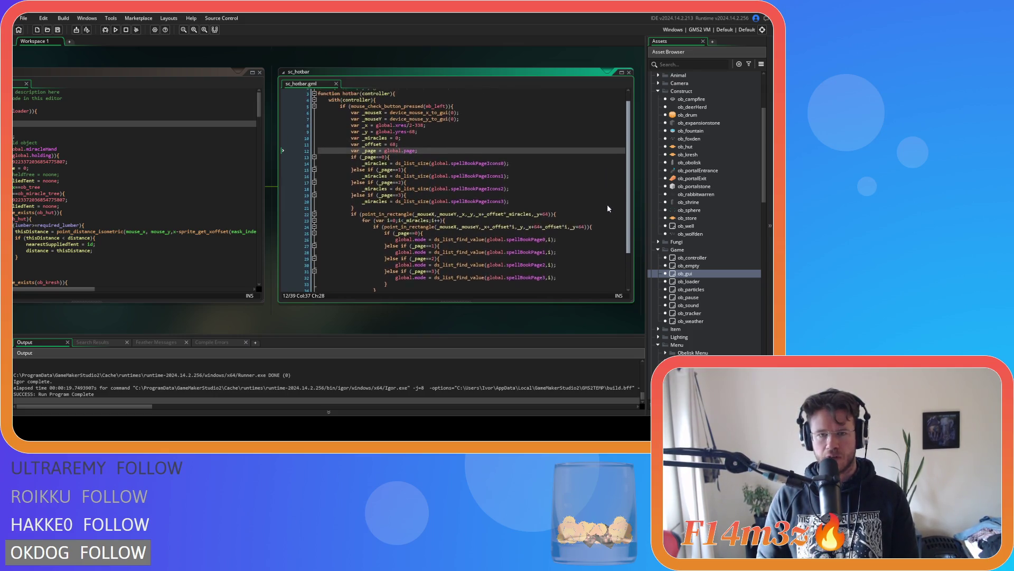
click(532, 206)
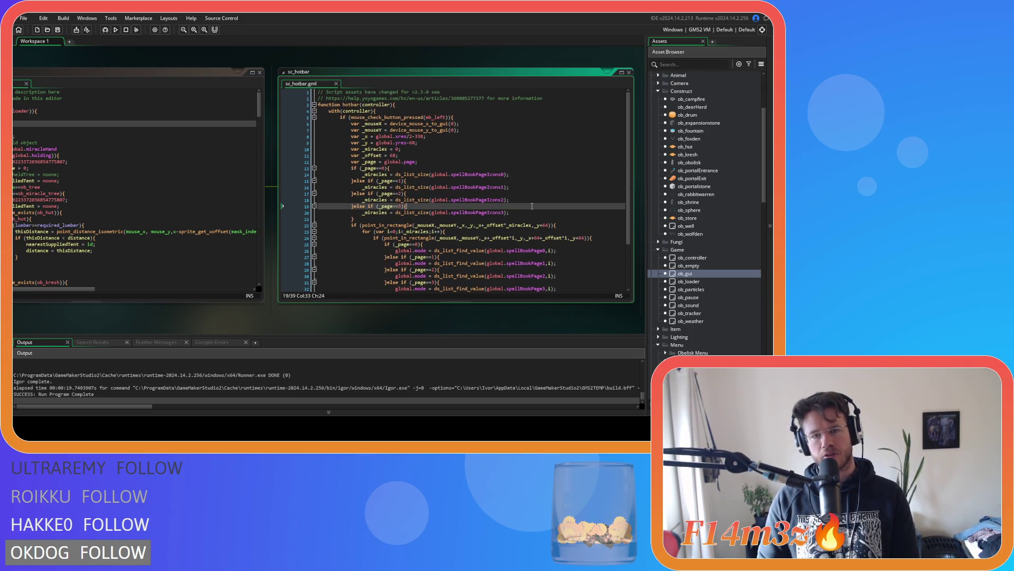
click(403, 213)
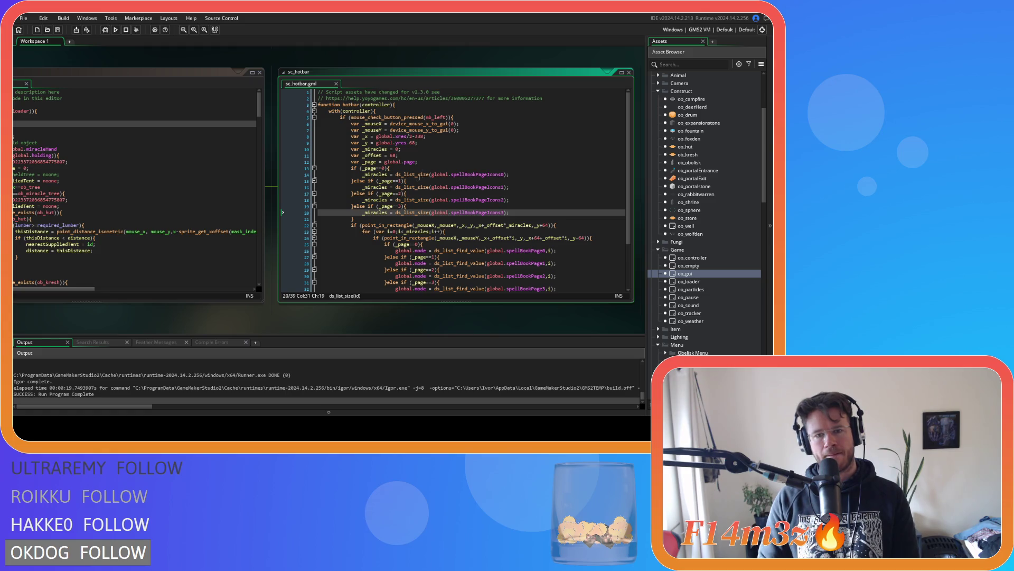
mouse_move(148, 315)
mouse_down()
mouse_move(185, 327)
mouse_move(365, 312)
mouse_move(160, 324)
mouse_move(137, 297)
mouse_up()
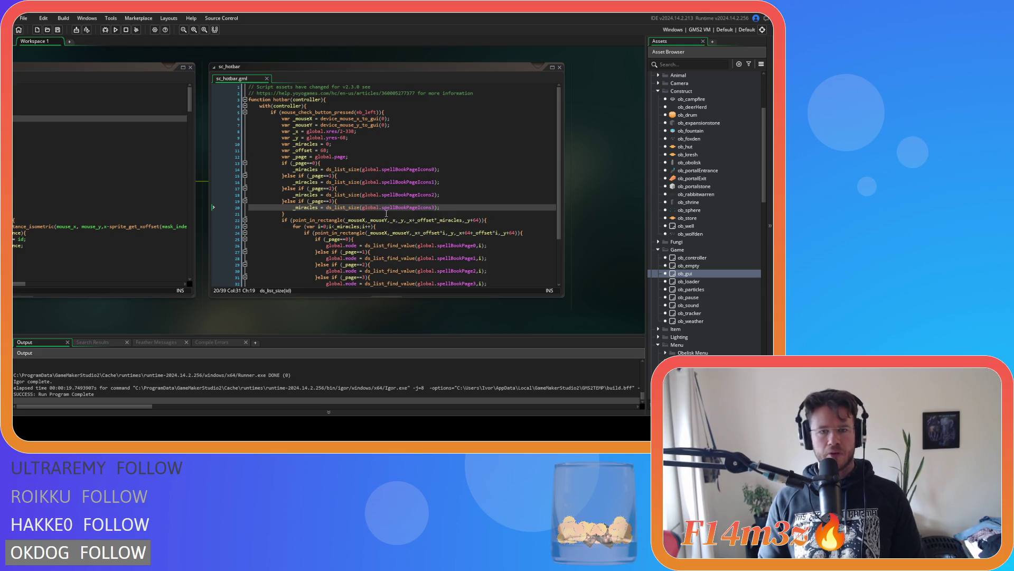
mouse_move(288, 214)
mouse_down()
mouse_move(255, 169)
mouse_move(206, 166)
mouse_up()
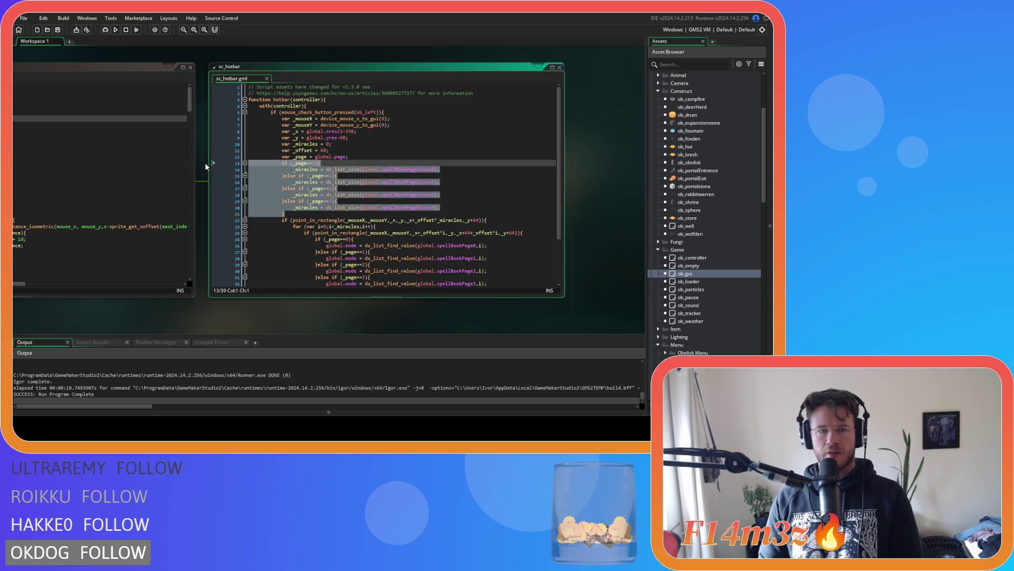
key(BackSpace)
key(BackSpace)
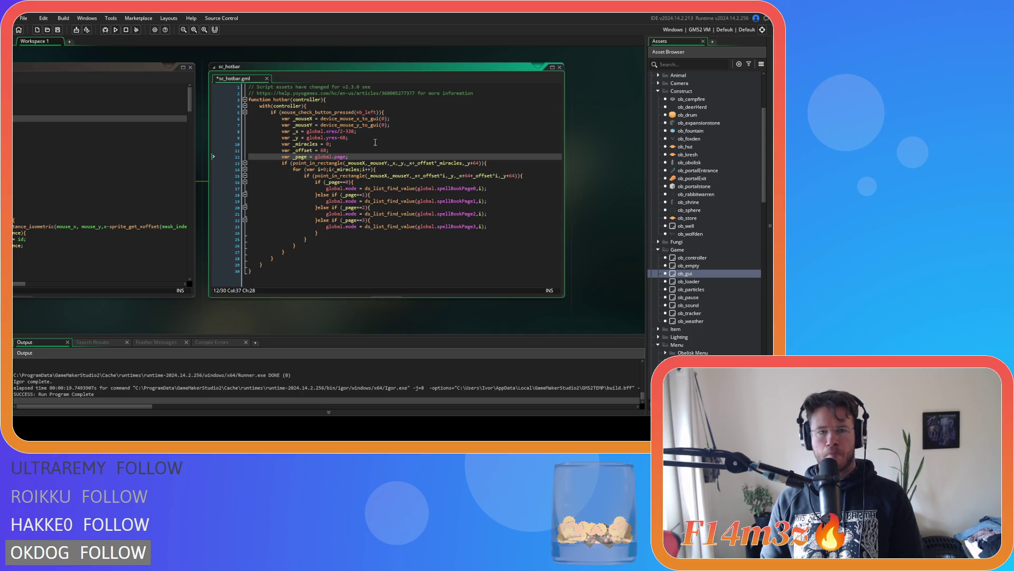
Step: Change the for loop's starting value from 0 to global.page
click(365, 143)
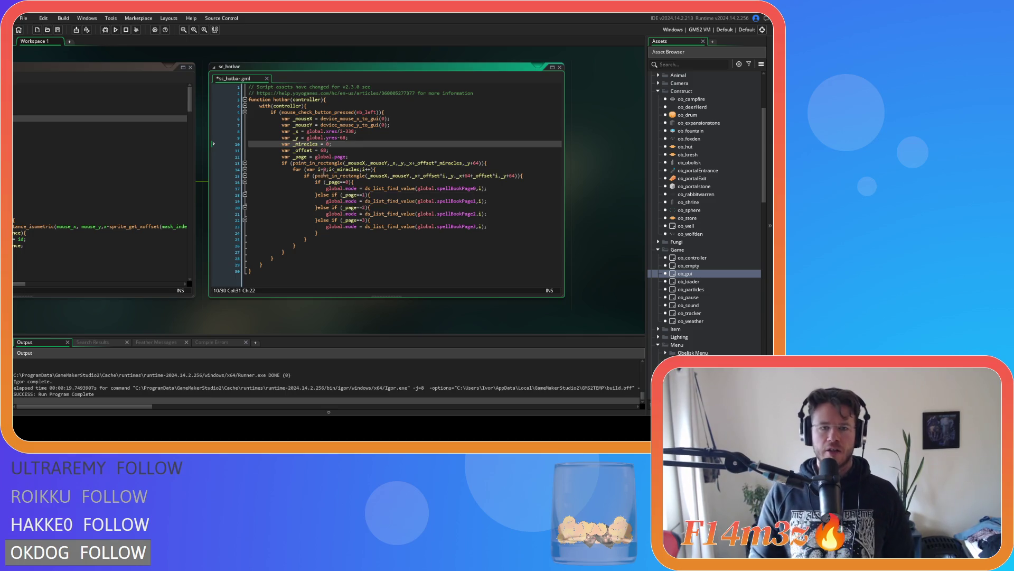
click(325, 169)
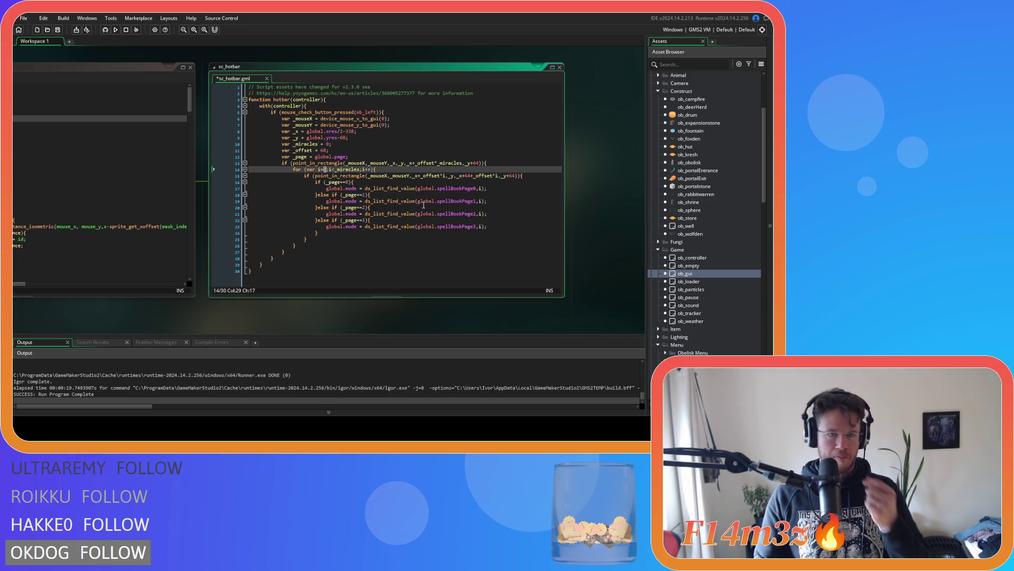
text(global.)
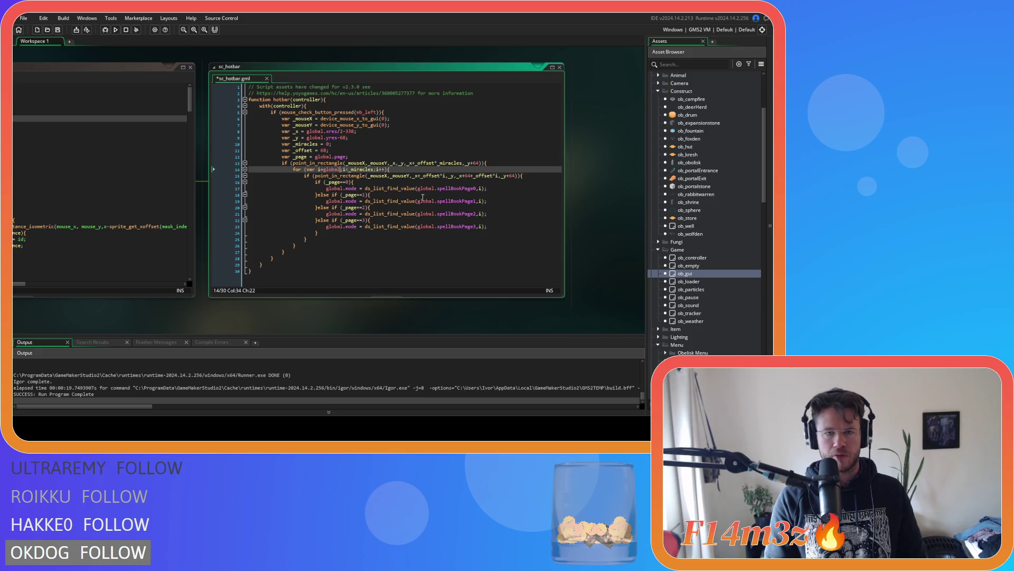
text(page;)
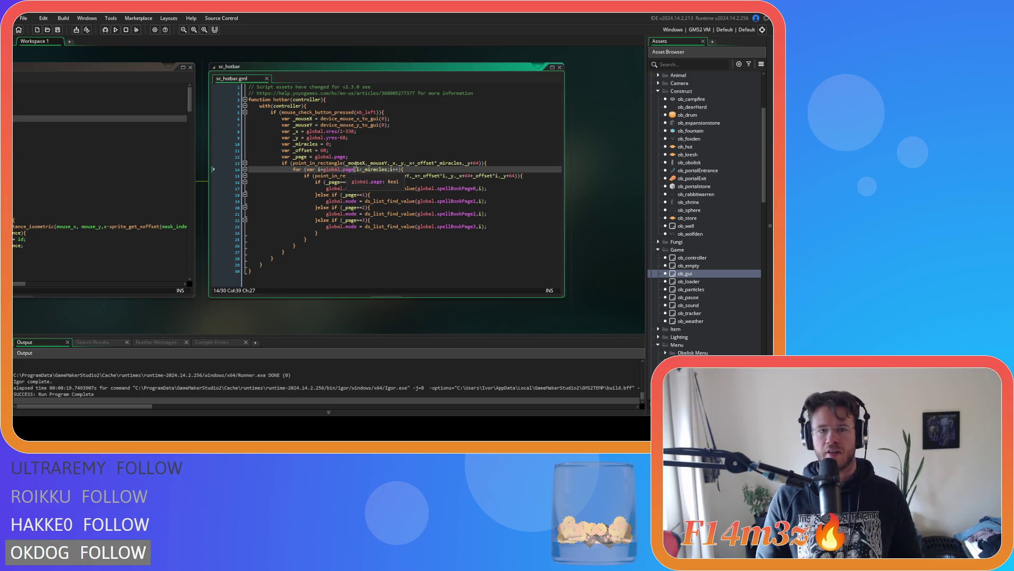
Step: Set the _miracles value on line 10 to 10
double_click(328, 144)
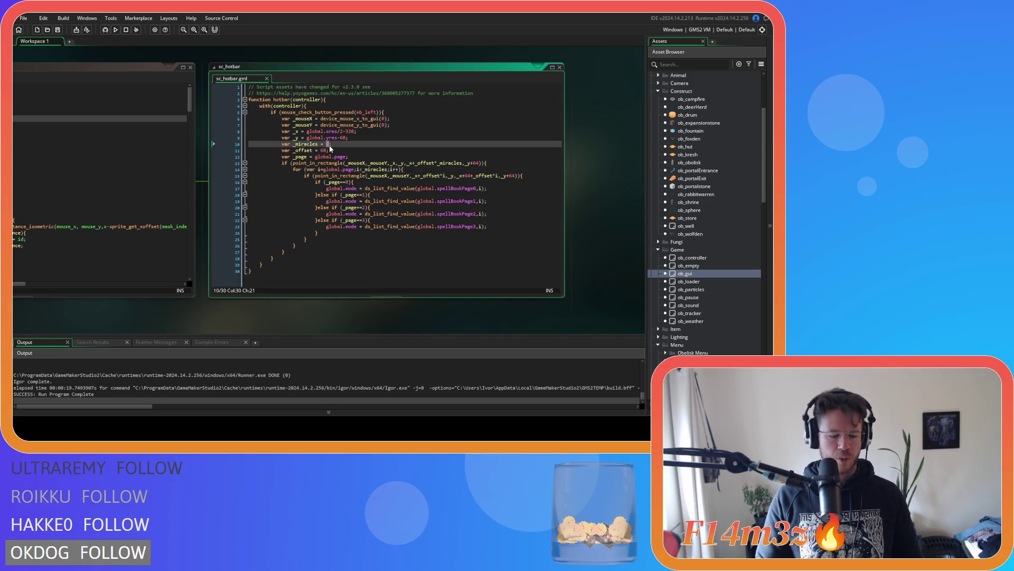
text(1)
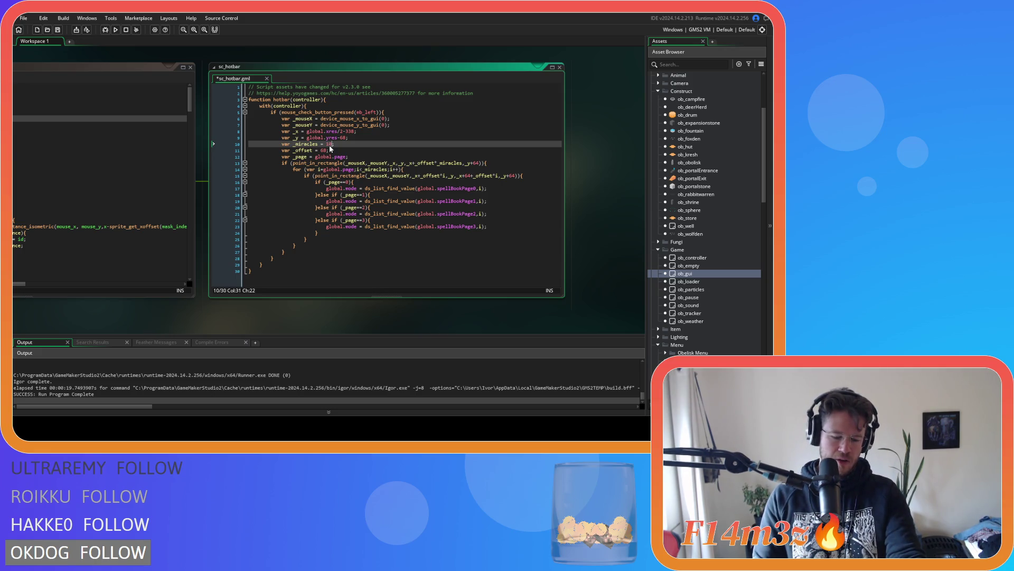
scroll(329, 145, up, 1)
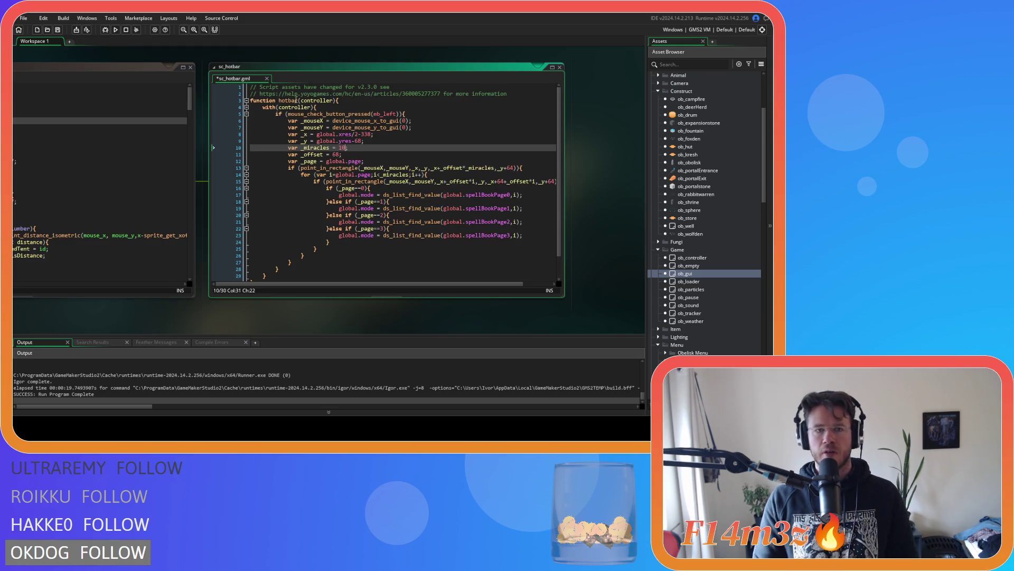
click(195, 30)
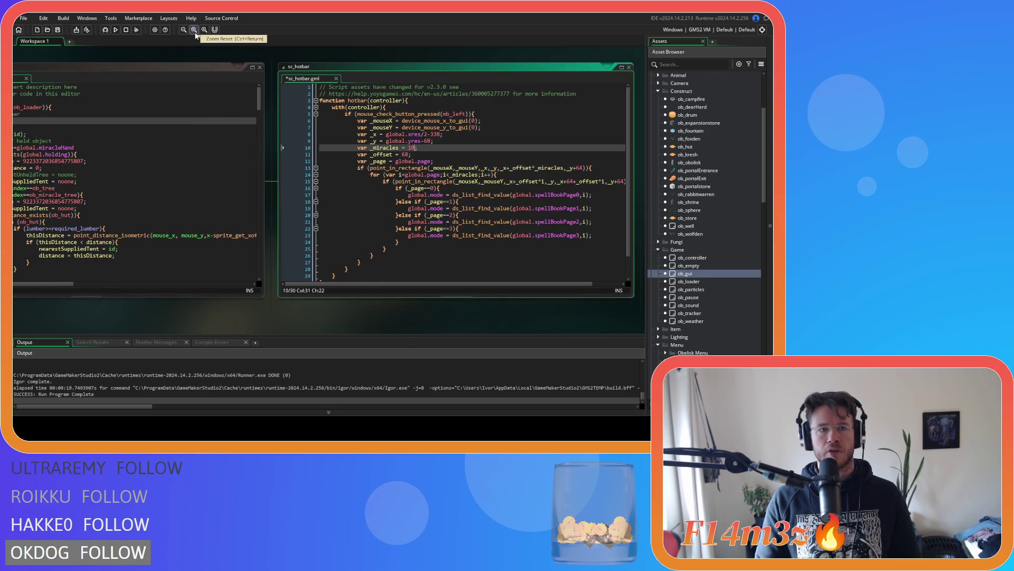
click(455, 159)
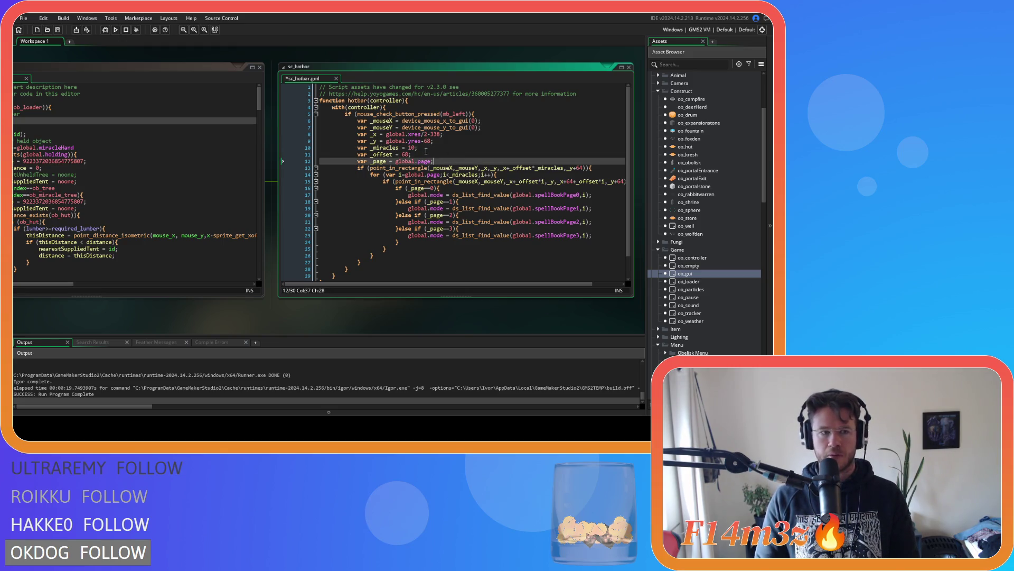
scroll(426, 151, down, 1)
click(426, 151)
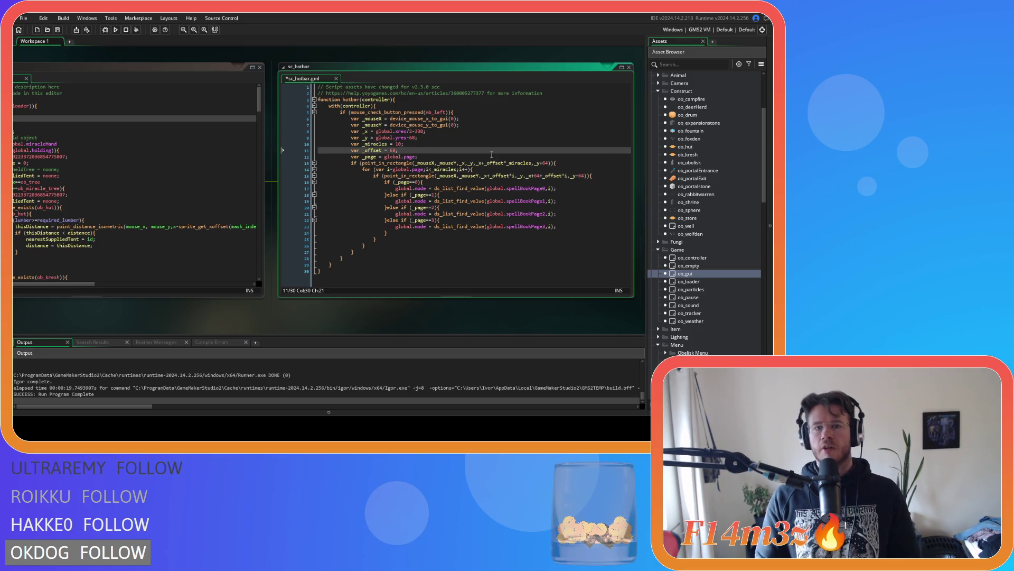
key(ctrl+s)
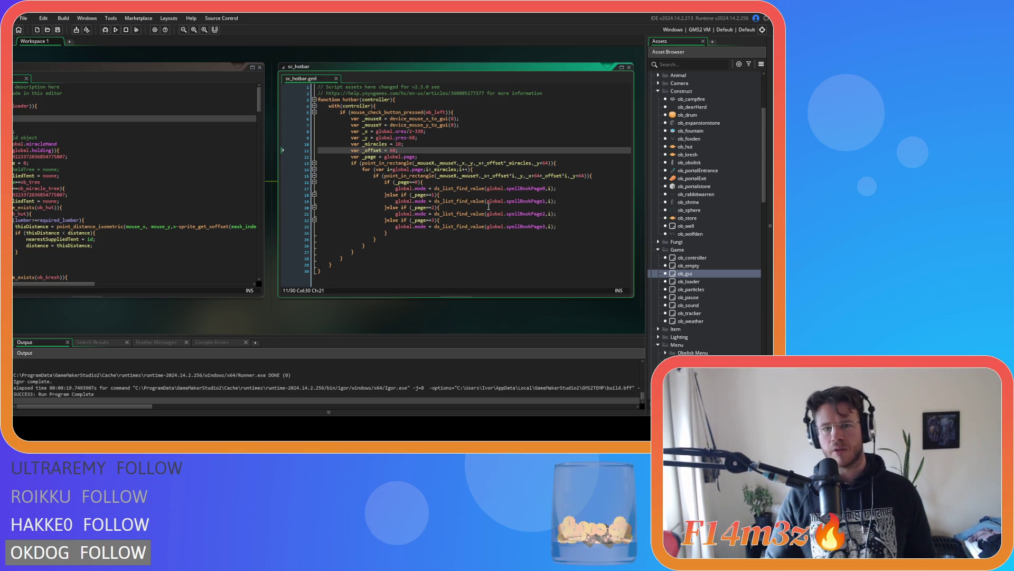
click(568, 164)
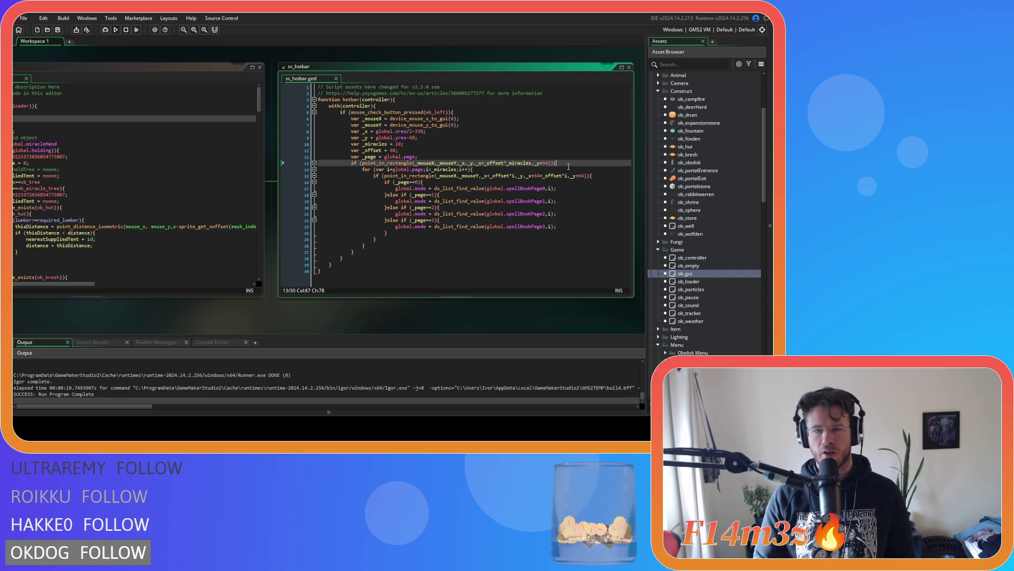
click(597, 176)
key(Left)
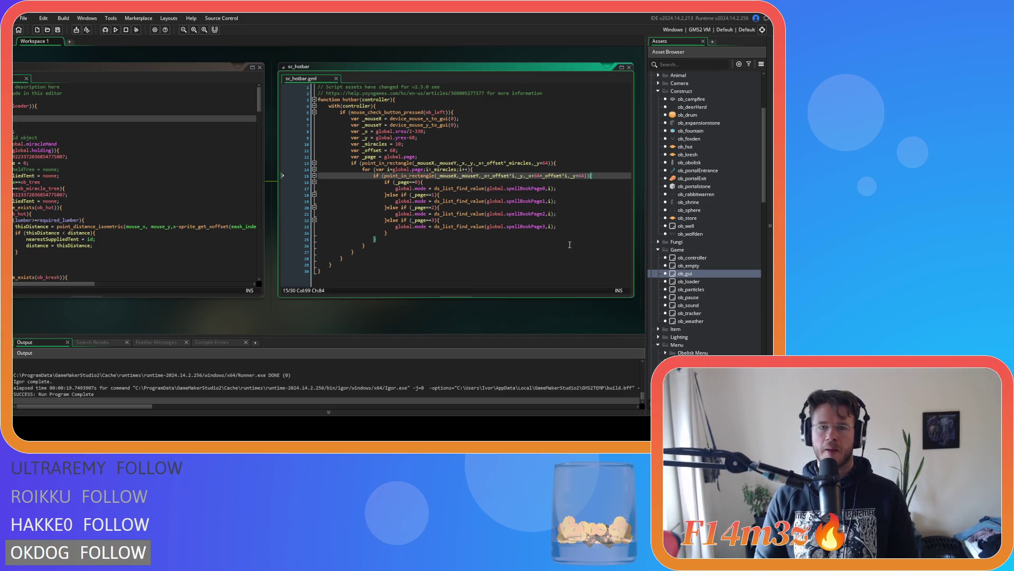
click(566, 164)
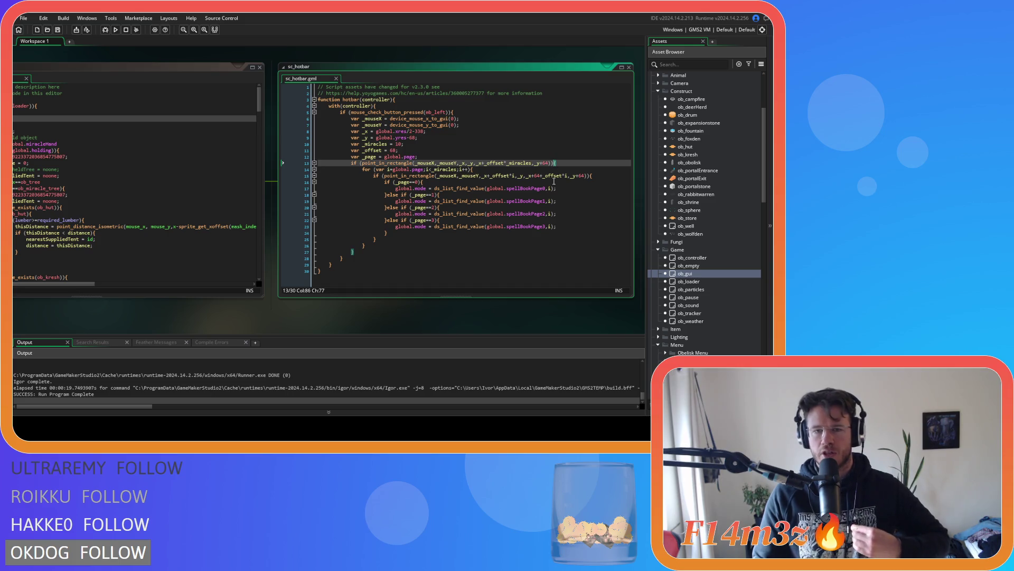
mouse_move(548, 189)
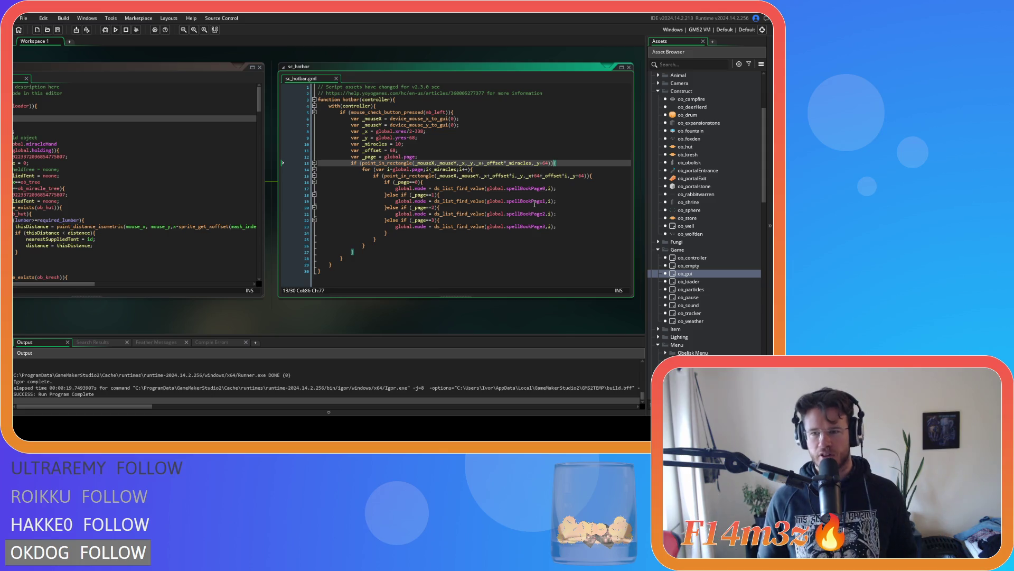
click(507, 214)
click(461, 162)
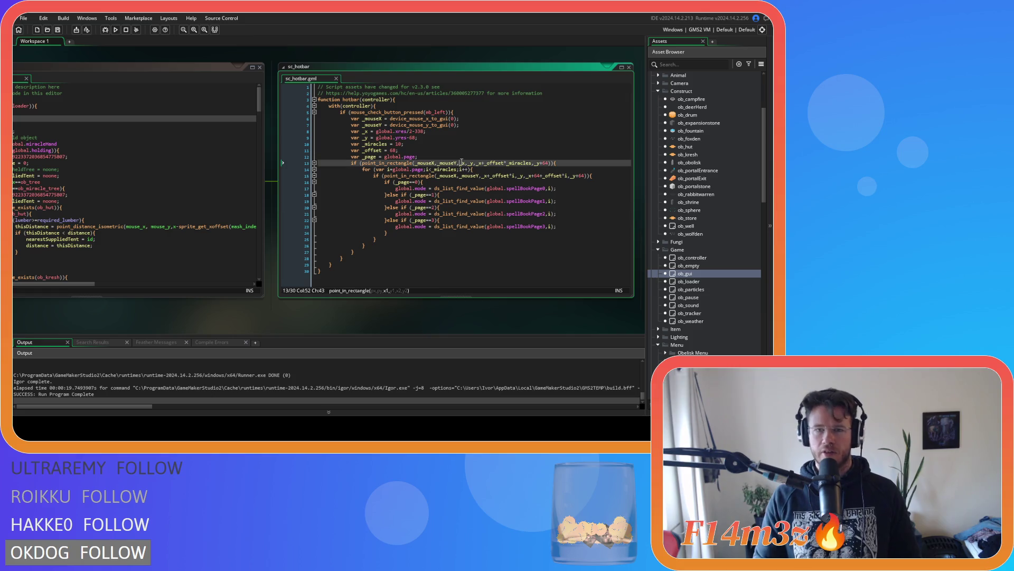
click(508, 175)
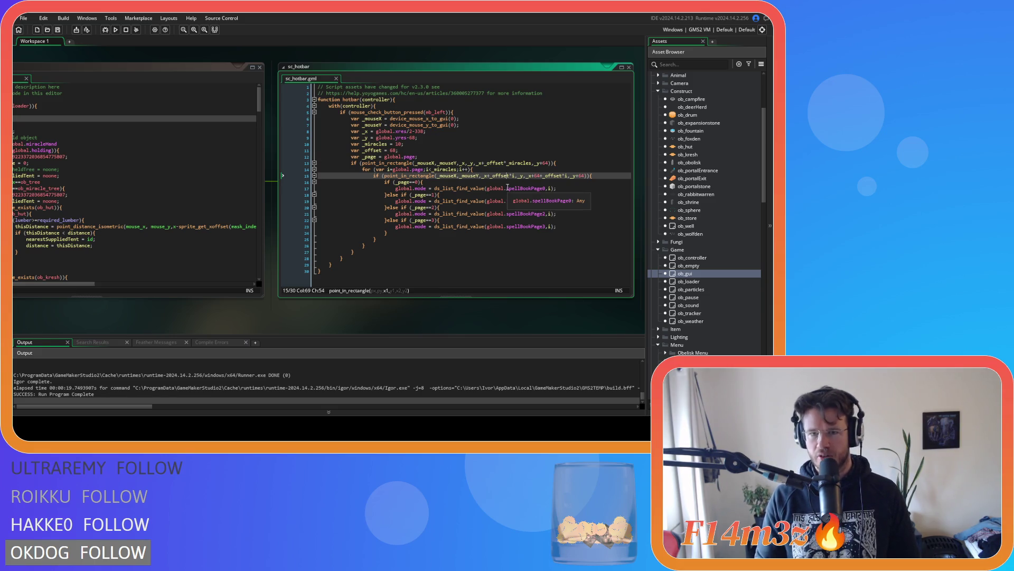
click(389, 169)
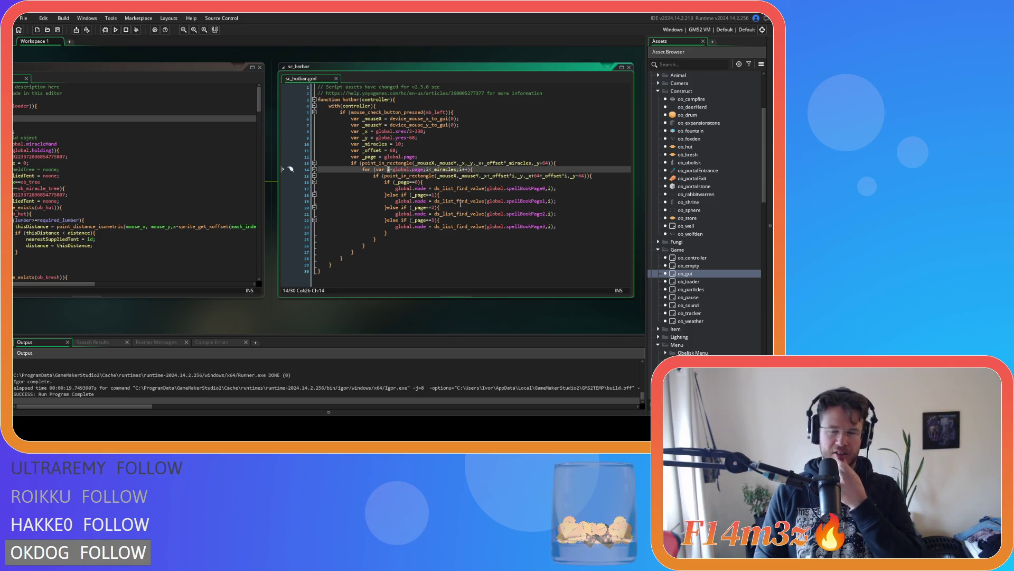
mouse_move(460, 202)
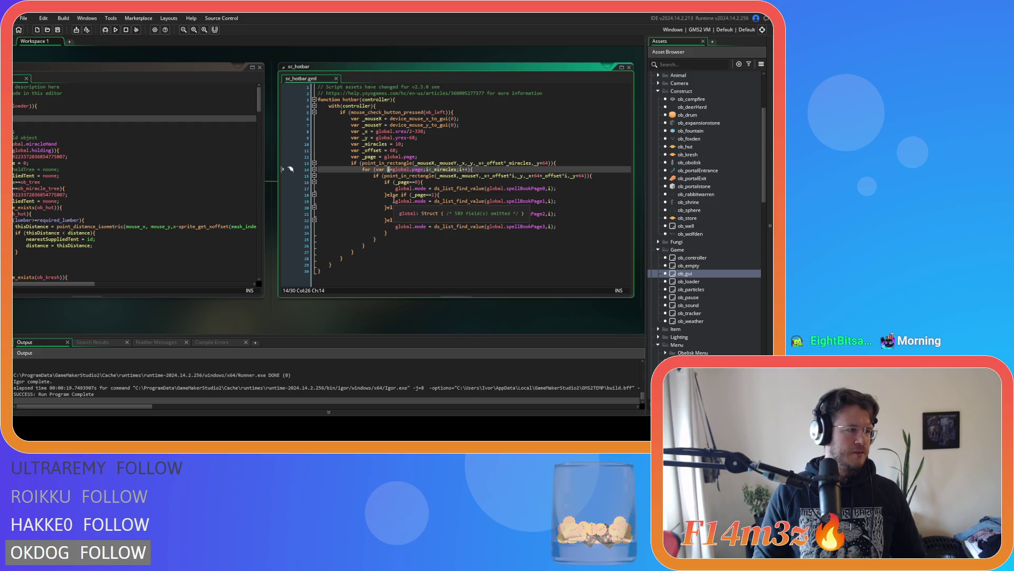
Step: Change the loop start from global.page back to 0 and save sc_hotbar
double_click(417, 169)
drag(420, 172, 394, 170)
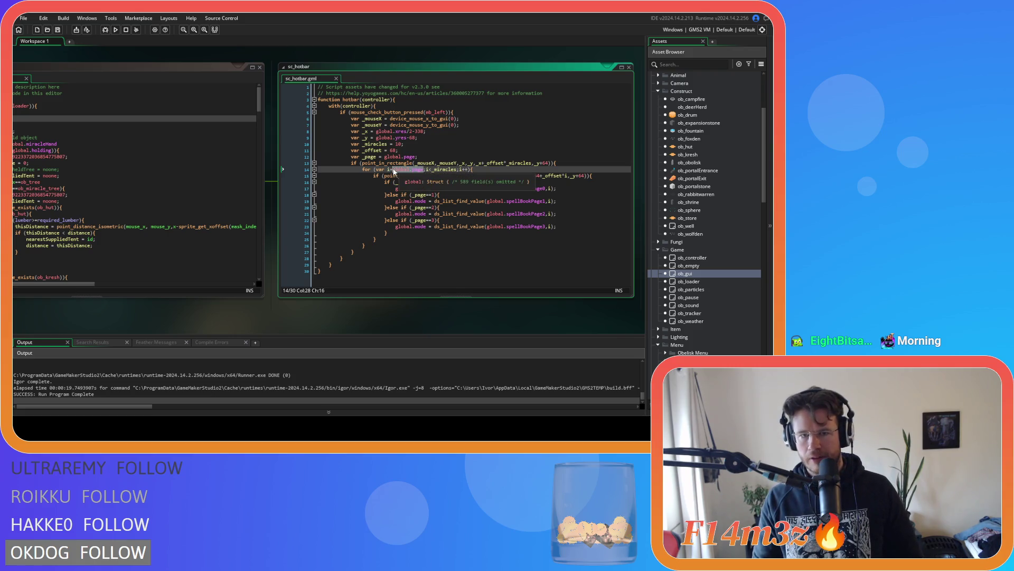
text(0)
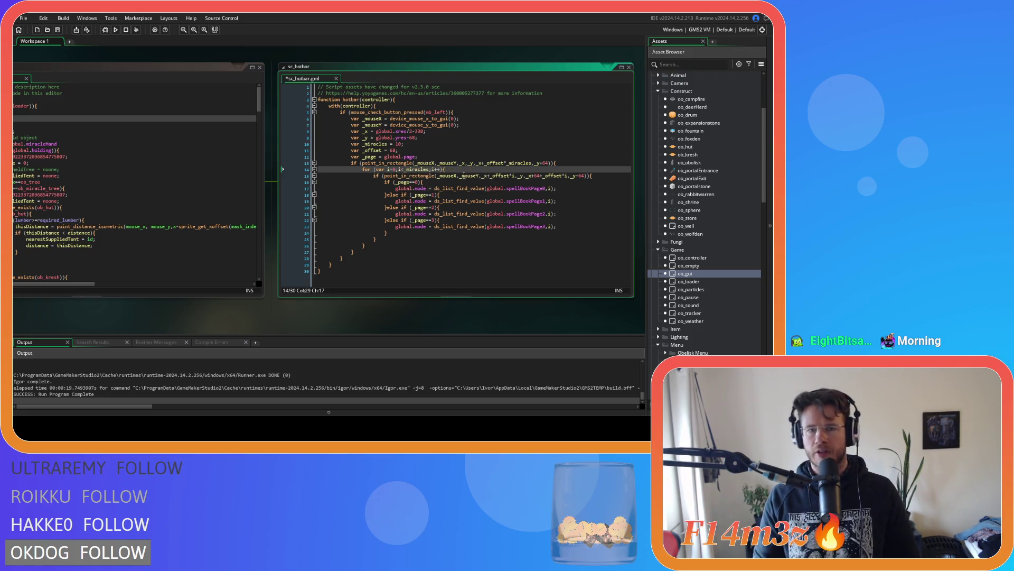
key(ctrl+s)
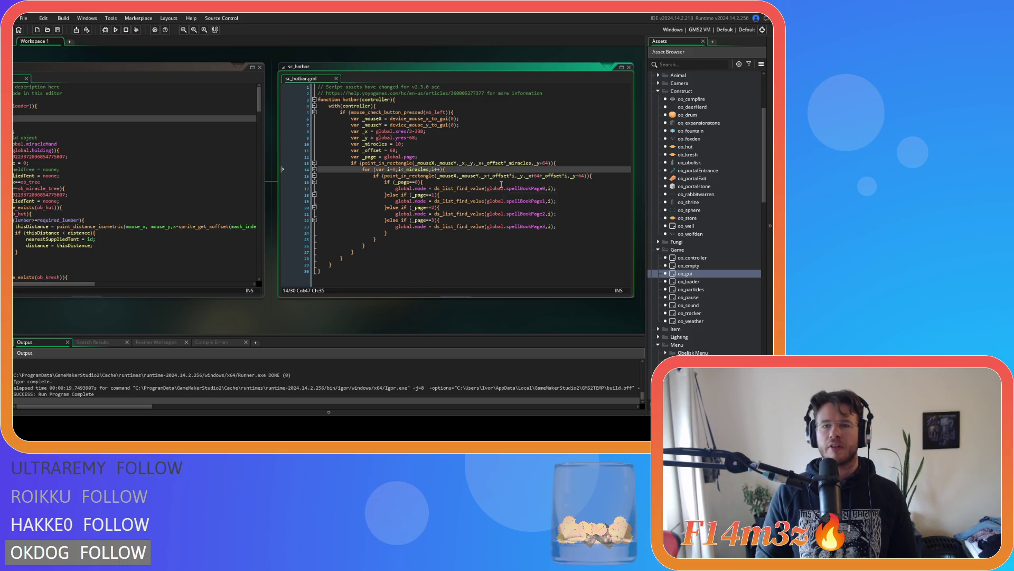
Step: Fix the first page test on line 16 to read _page==0
mouse_move(499, 185)
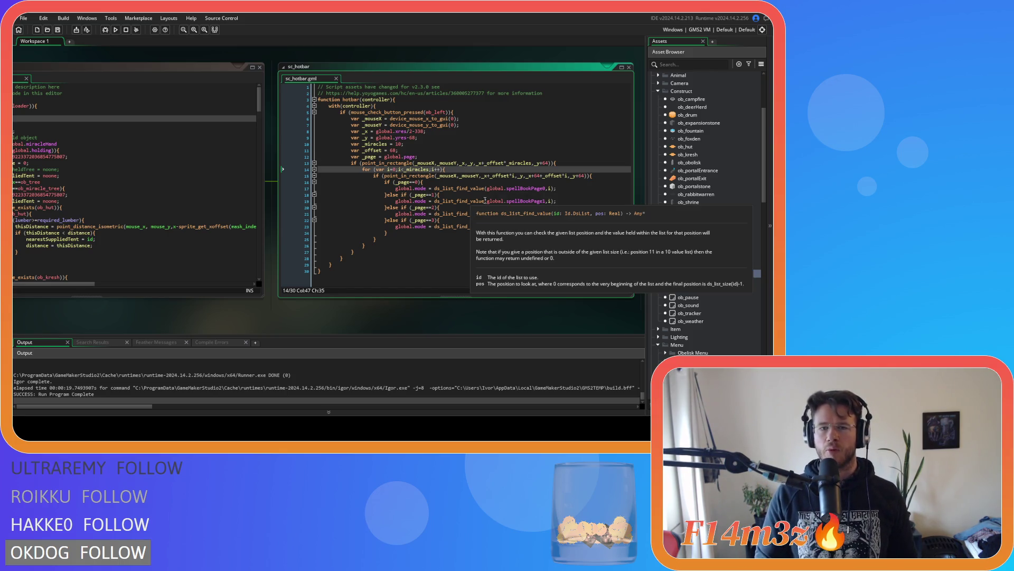
click(415, 182)
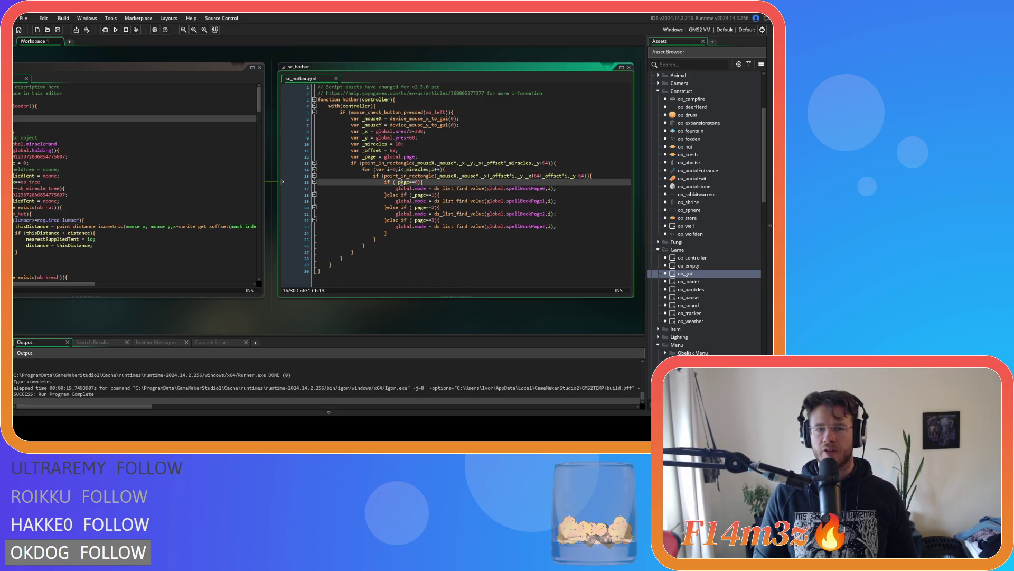
text(=)
click(424, 182)
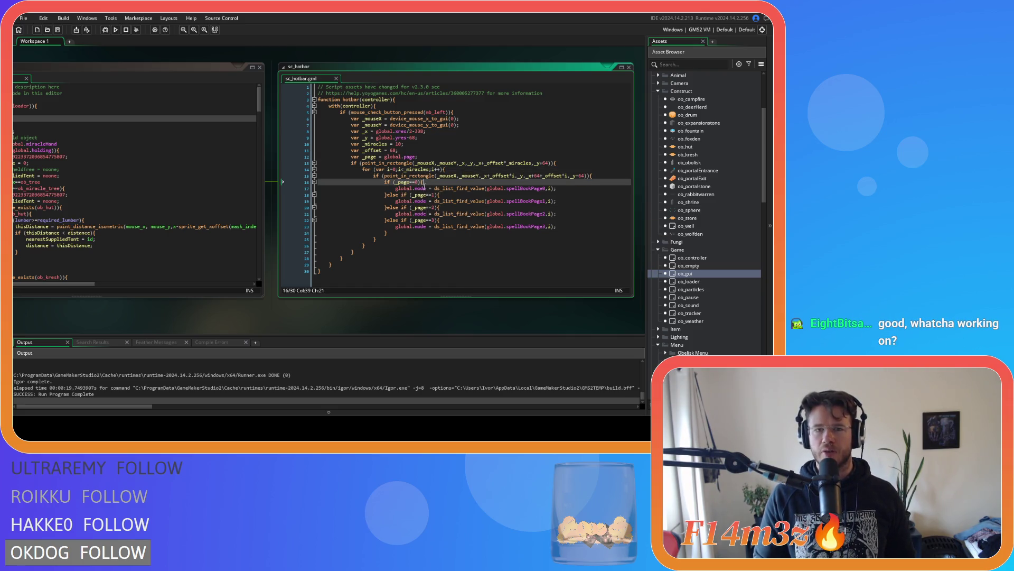
mouse_move(423, 176)
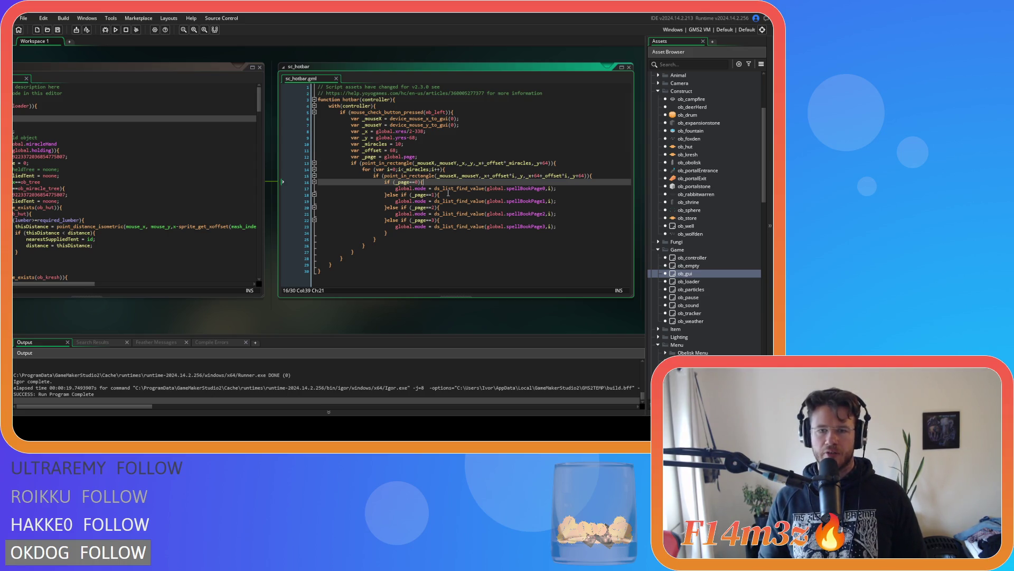
click(406, 233)
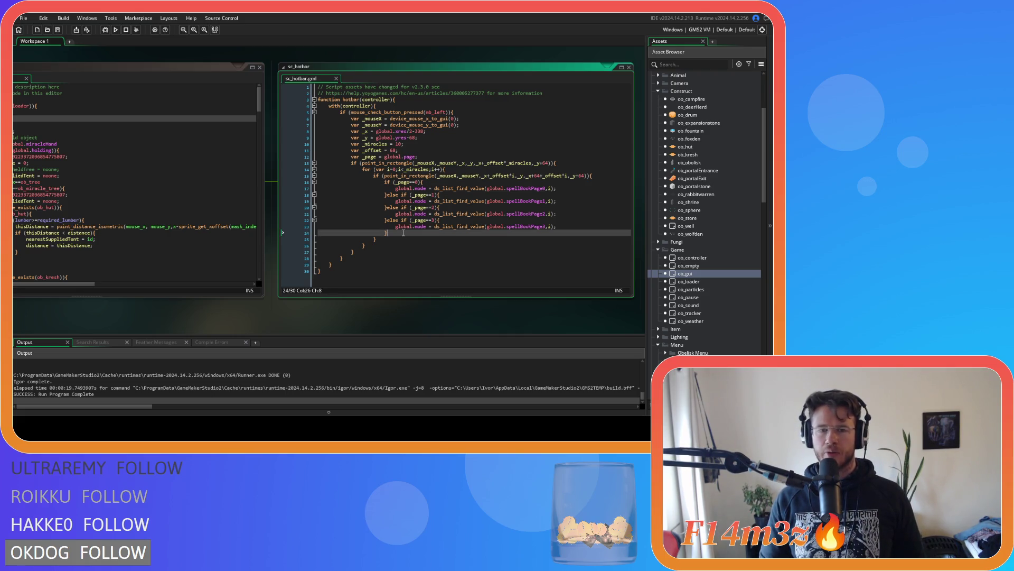
click(469, 239)
click(412, 232)
click(592, 225)
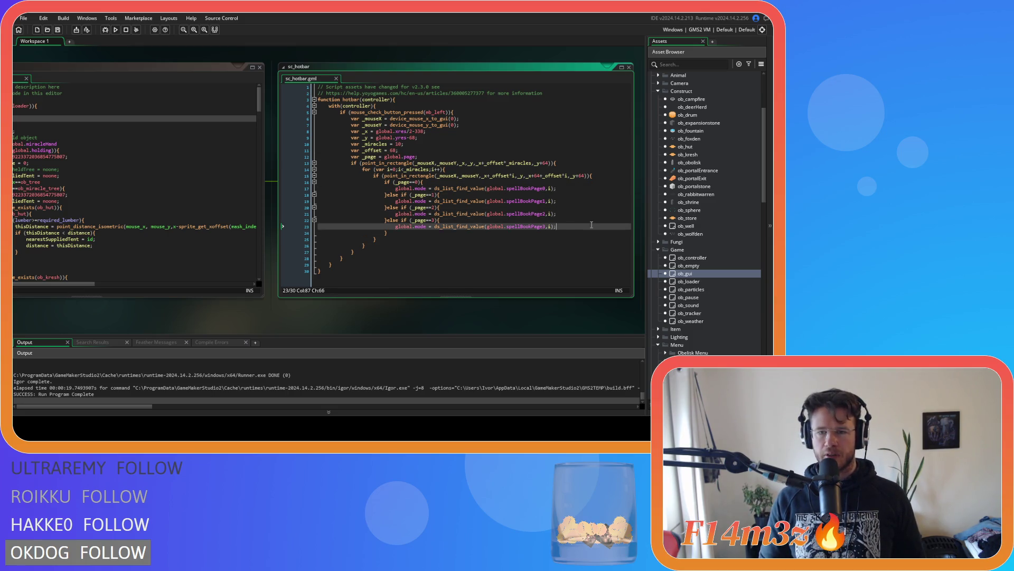
click(456, 183)
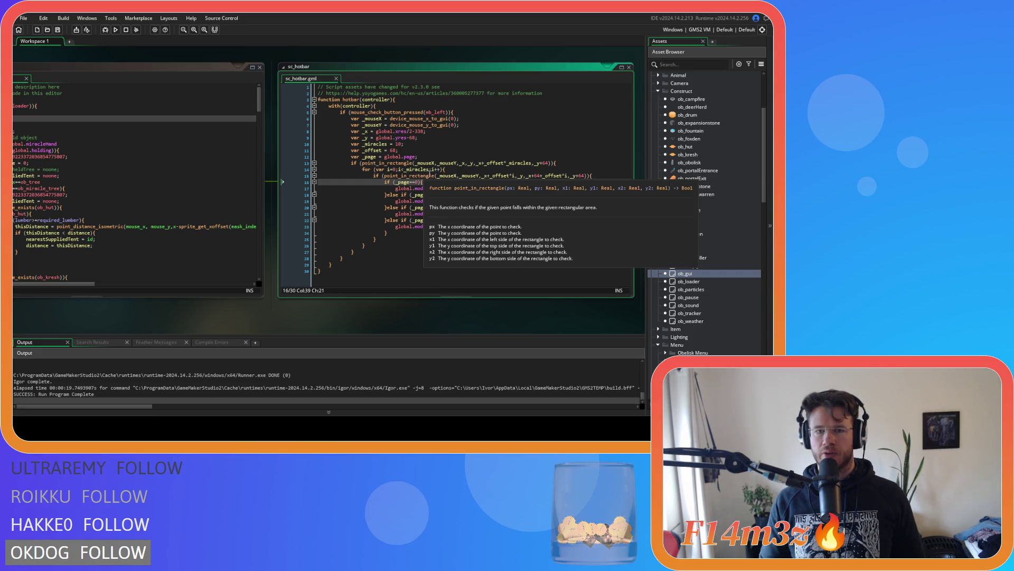
drag(374, 169, 444, 172)
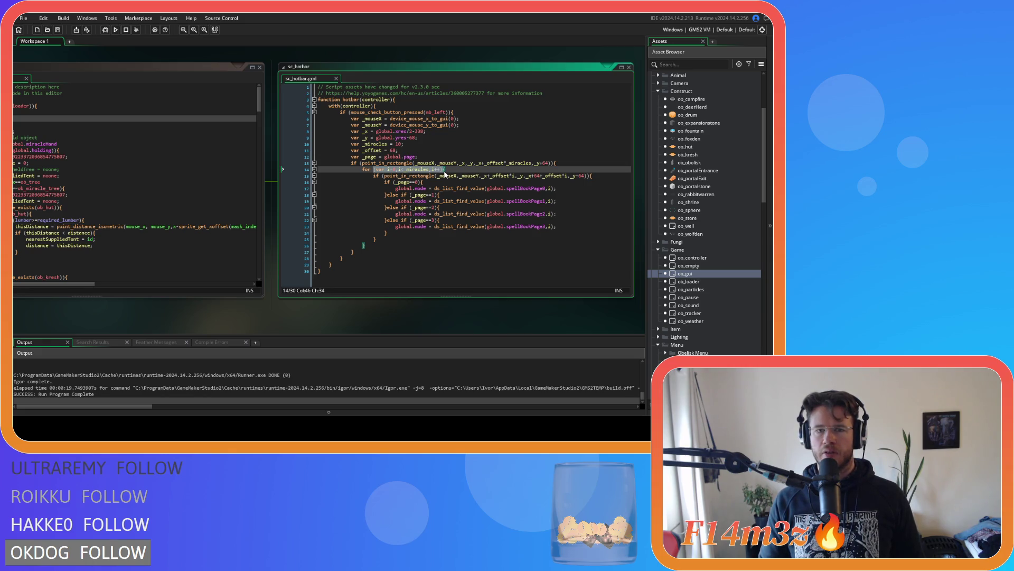
drag(404, 143, 284, 142)
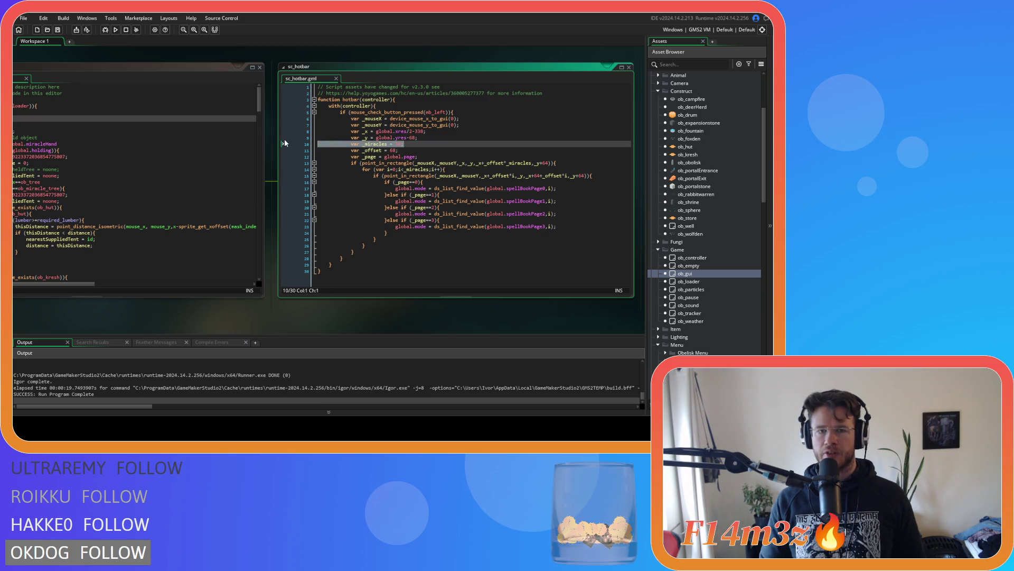
click(474, 213)
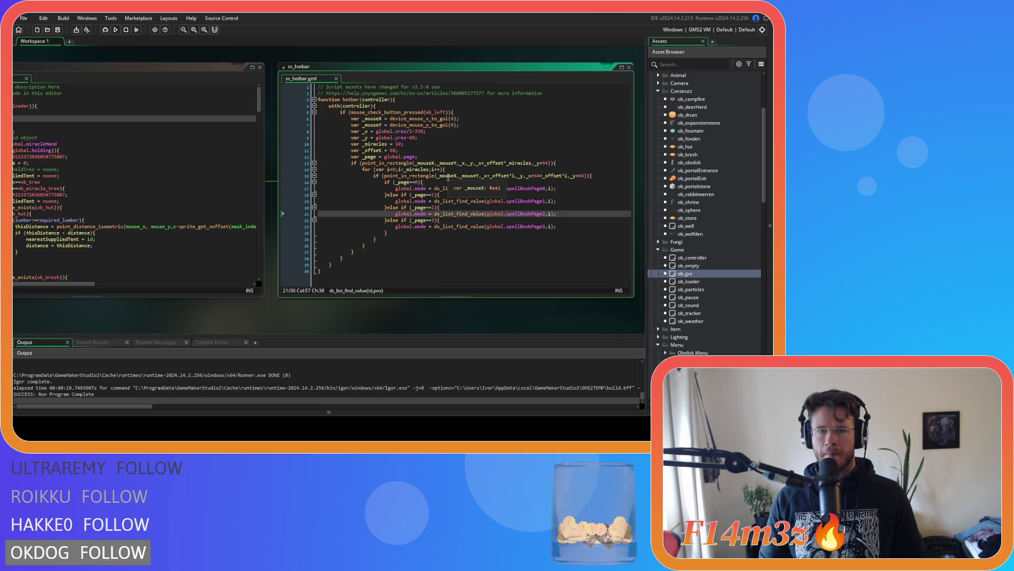
drag(429, 158, 298, 159)
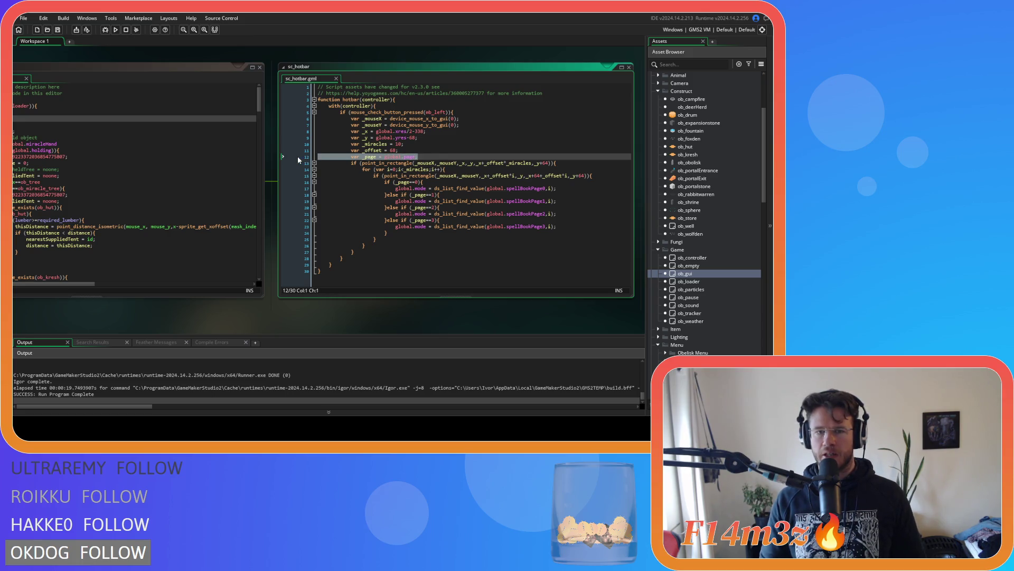
click(424, 201)
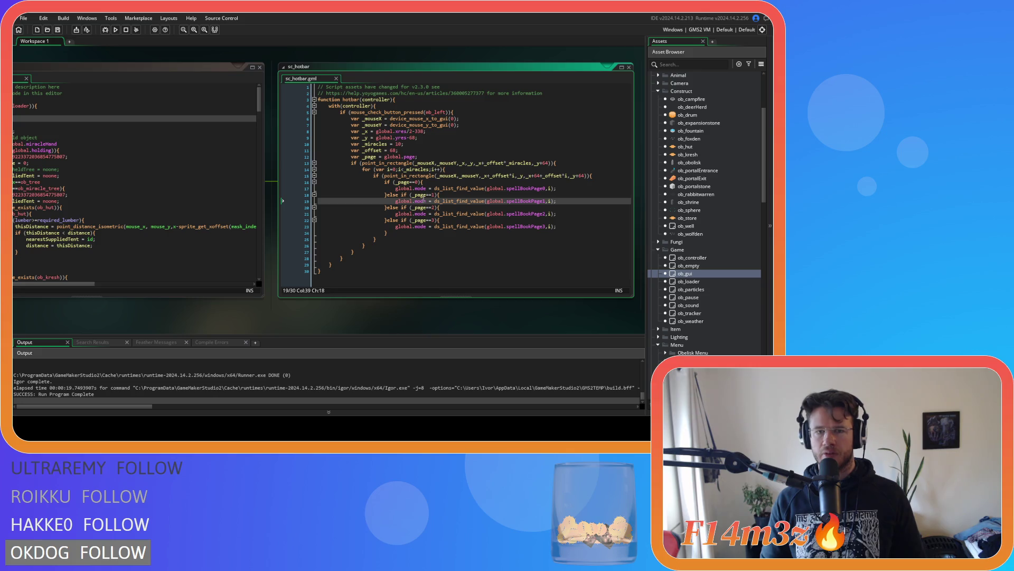
click(434, 226)
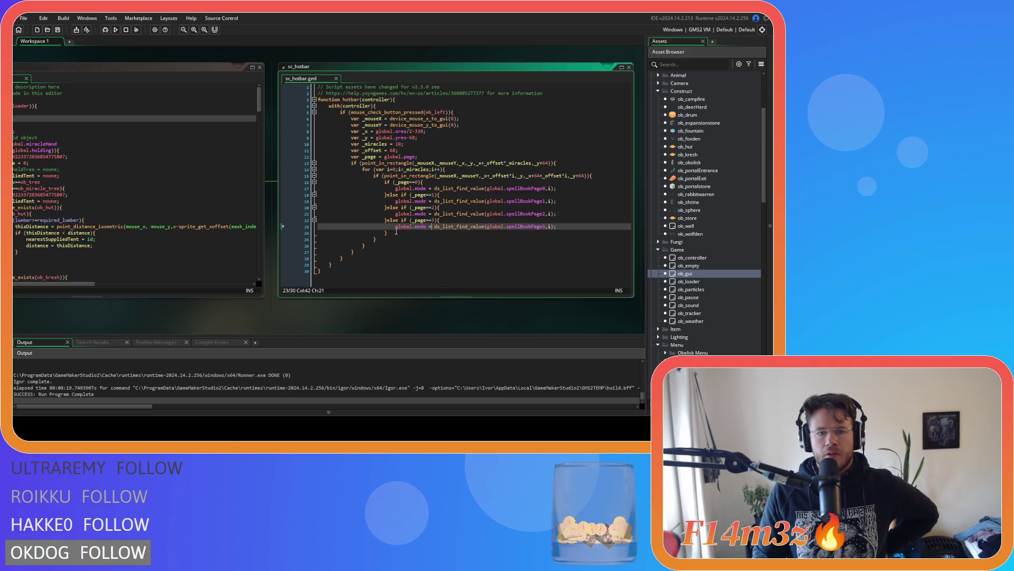
mouse_move(397, 233)
mouse_down()
mouse_move(379, 187)
mouse_move(390, 199)
mouse_up()
Step: Delete the page 1–3 else-if branches, then the remaining if (_page==0) block
key(Delete)
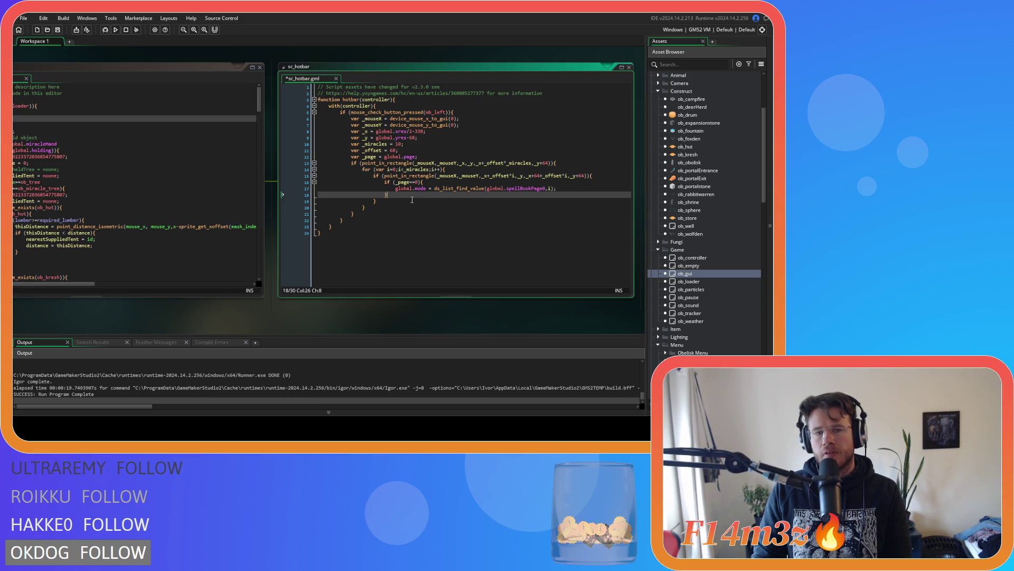
mouse_move(399, 193)
mouse_down()
mouse_move(376, 190)
mouse_move(385, 185)
mouse_up()
key(Delete)
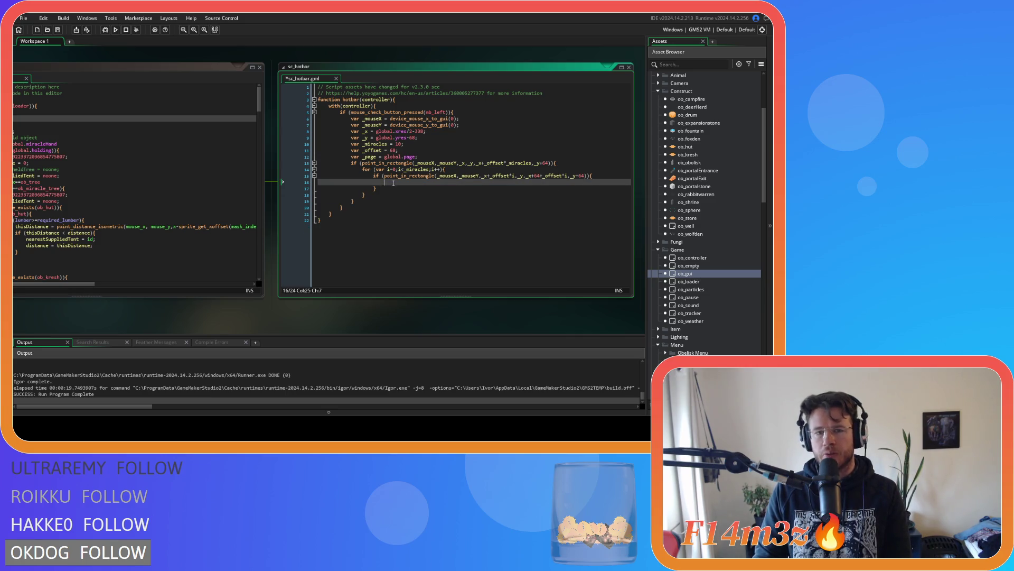
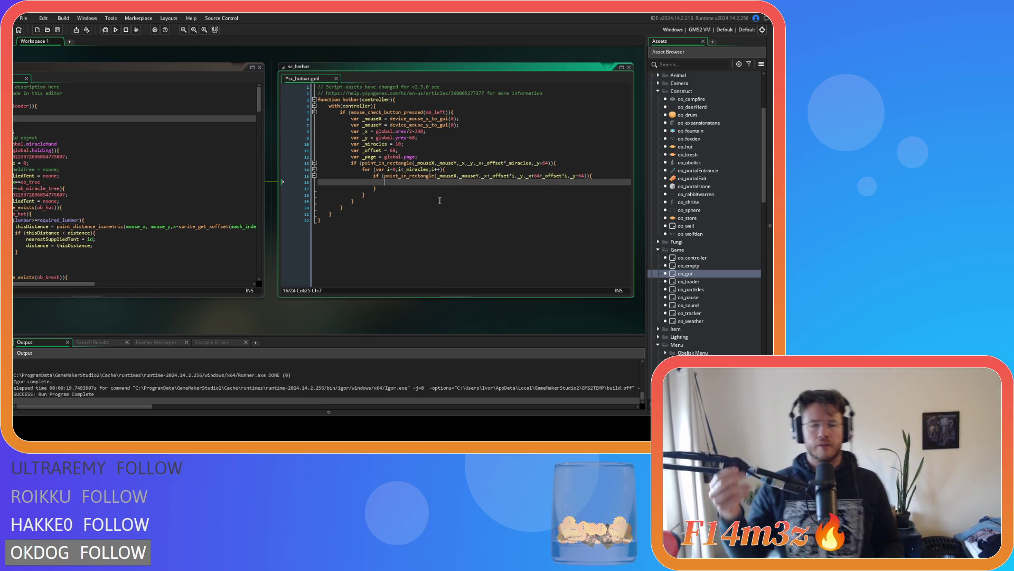
Step: Place the caret on the empty line 16 of sc_hotbar.gml and save the script
click(437, 180)
key(ctrl+s)
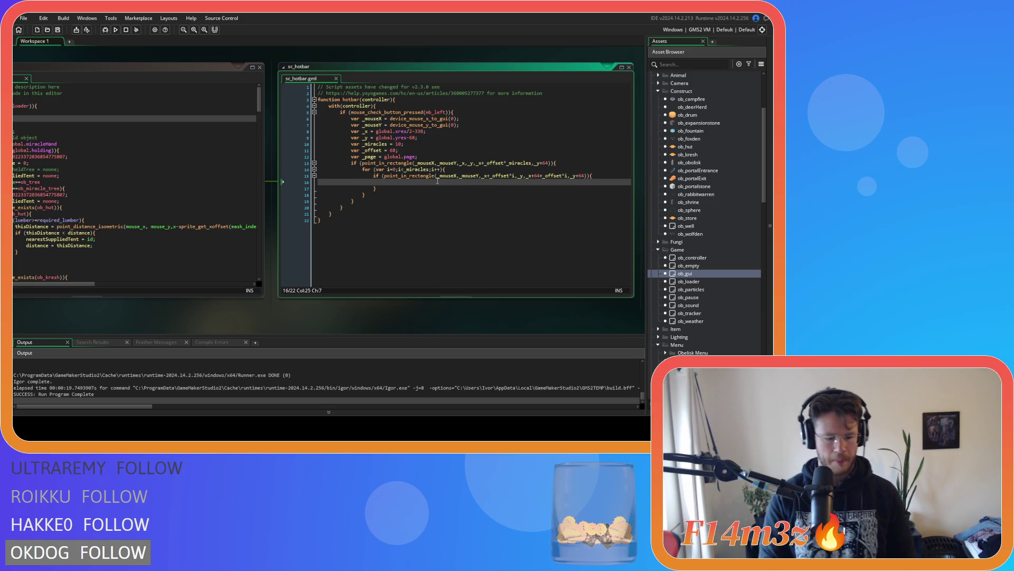
Step: Write global.mode = array_get(global.spellbook, _page+i) on line 16 and save sc_hotbar
text(global.)
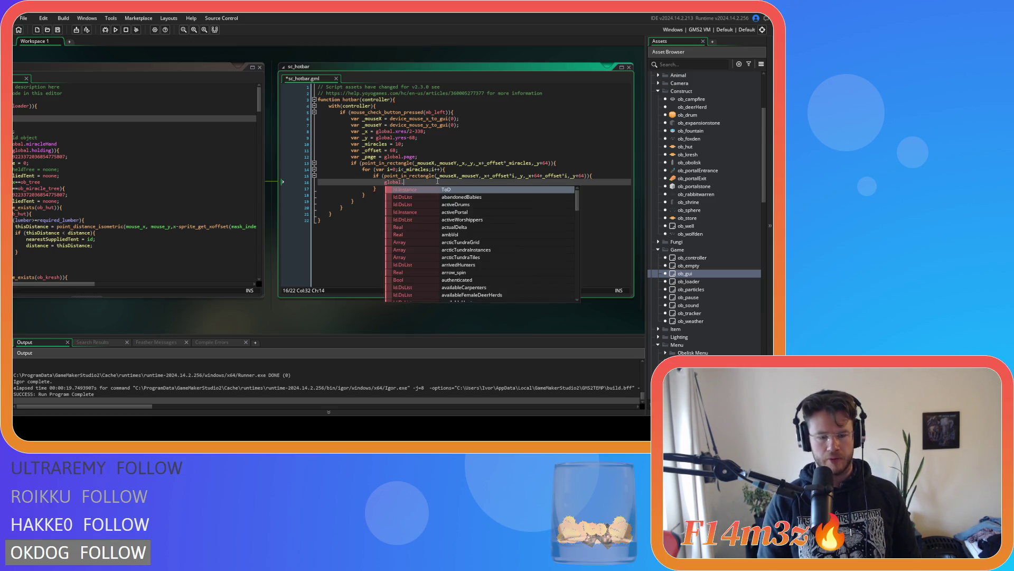
text(mode)
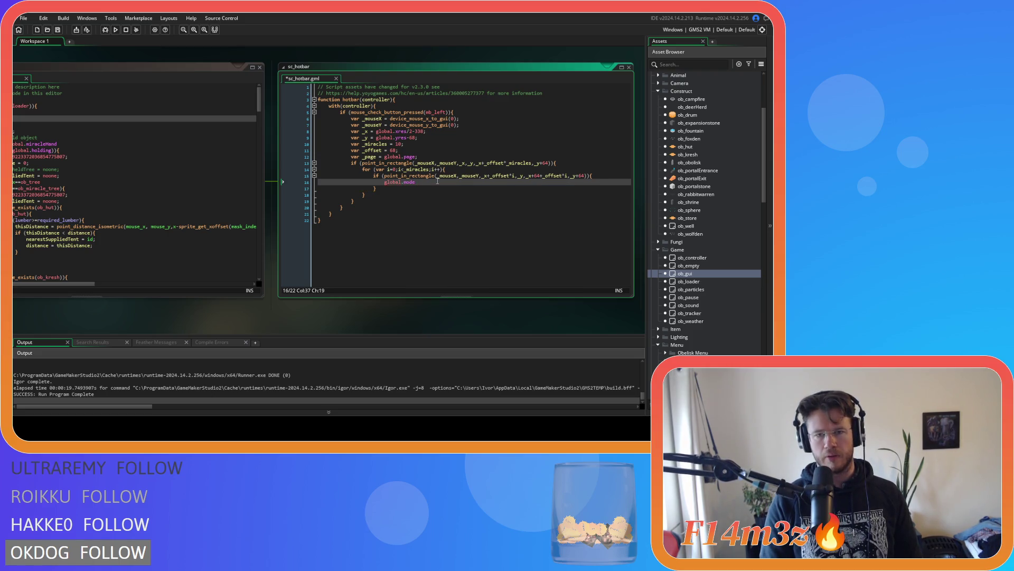
text( = ar)
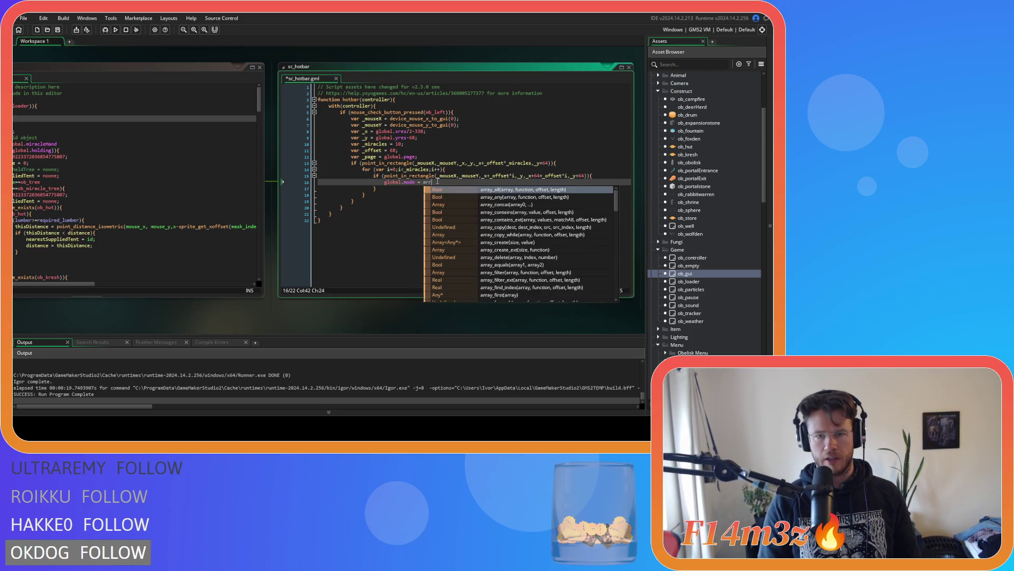
text(ray_get)
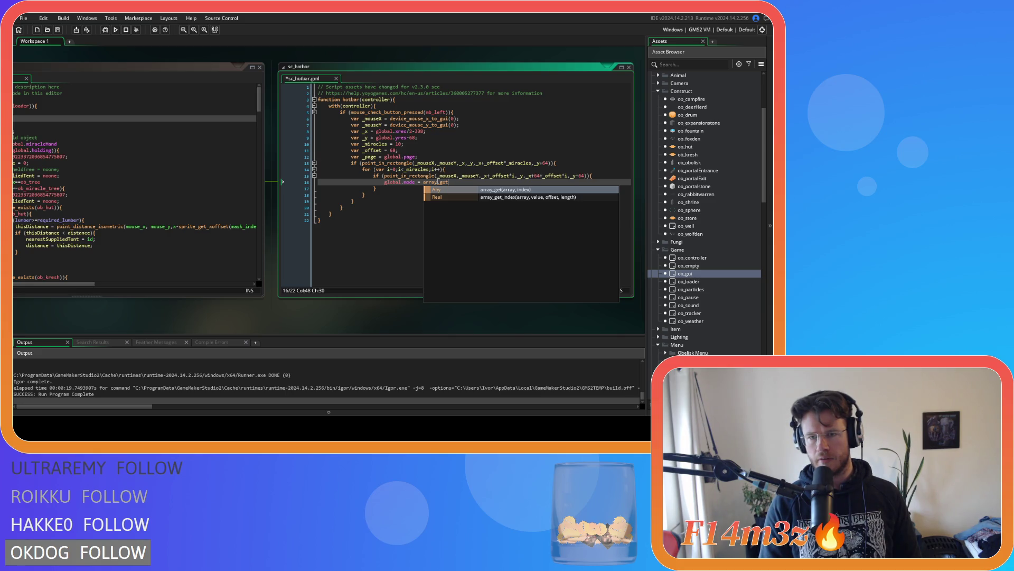
text(()
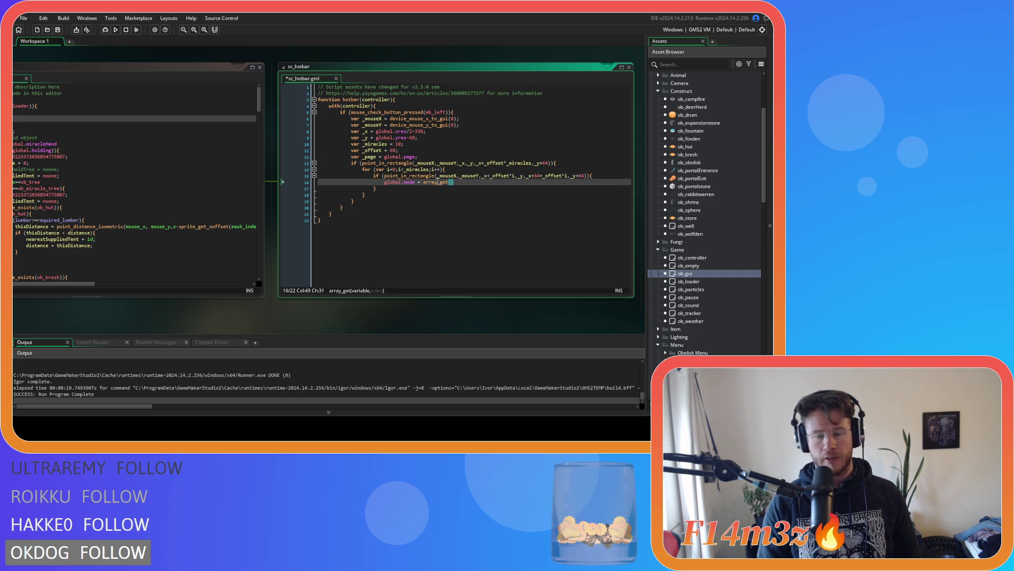
text(global.spellbook, )
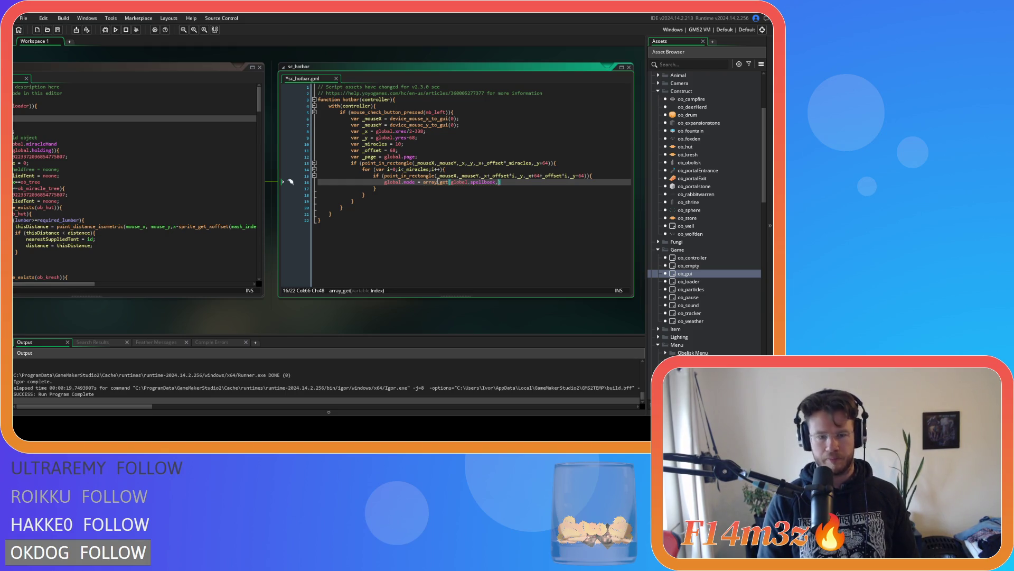
text(_page)
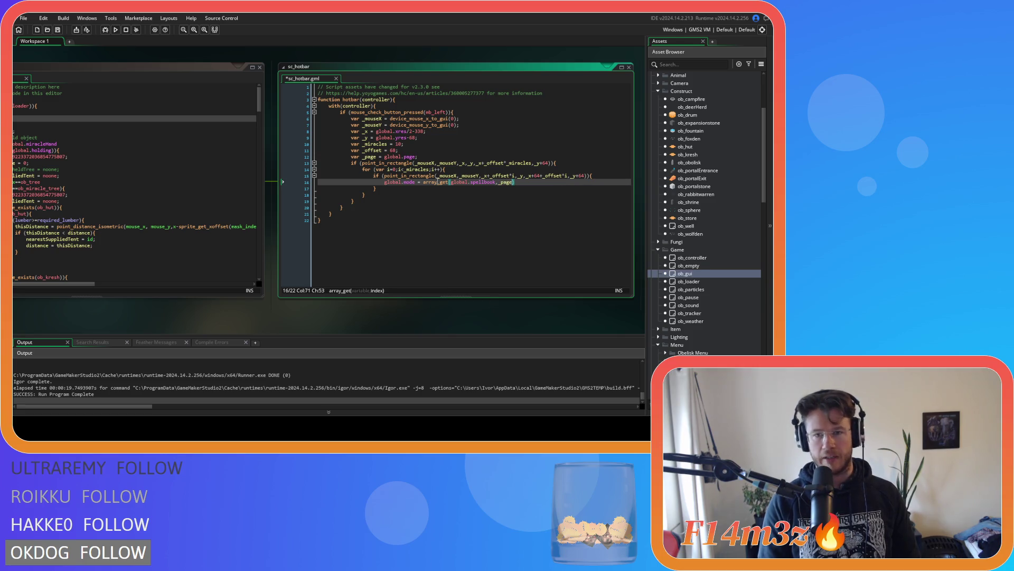
text(+)
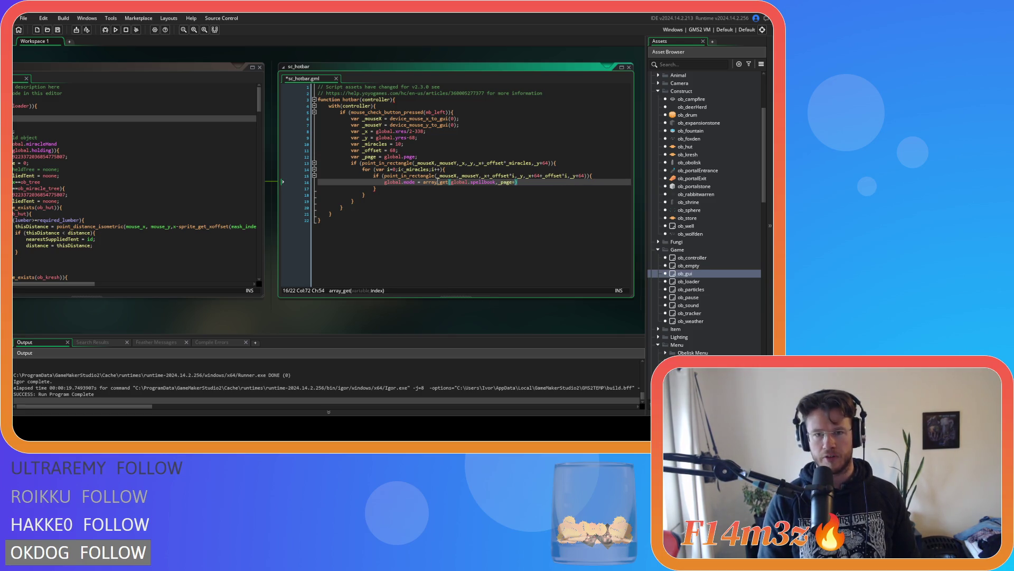
text(i)
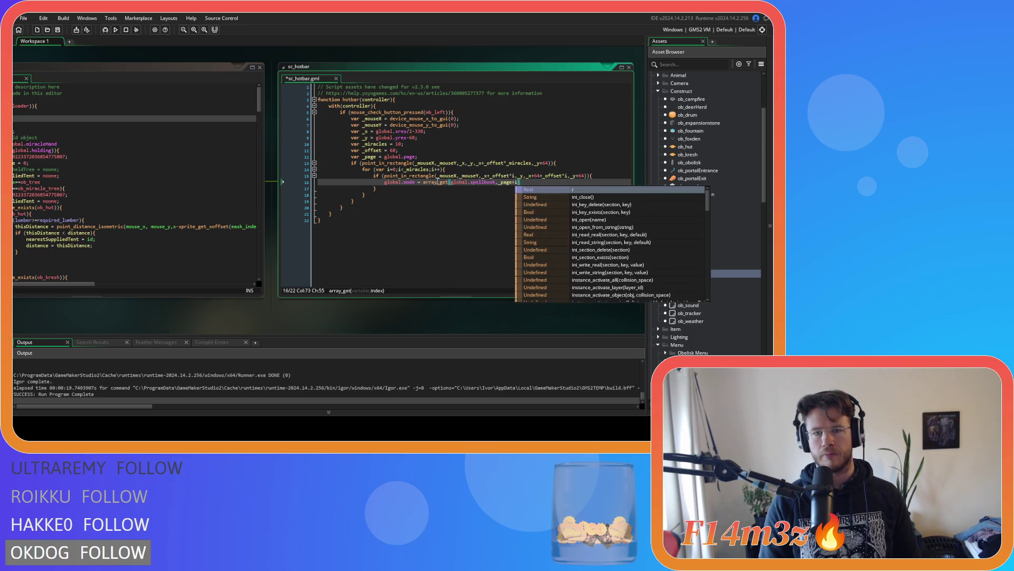
text())
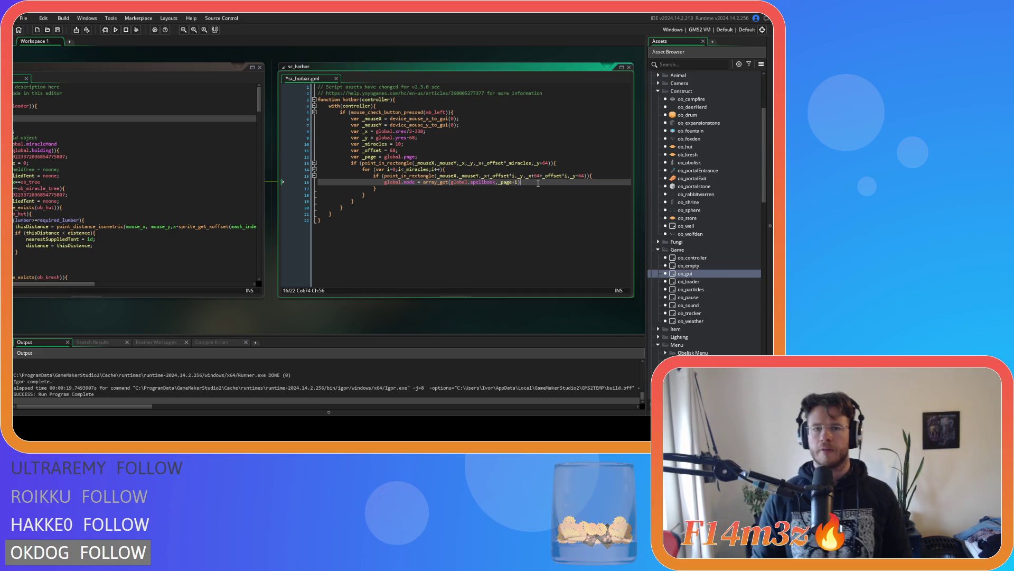
key(ctrl+s)
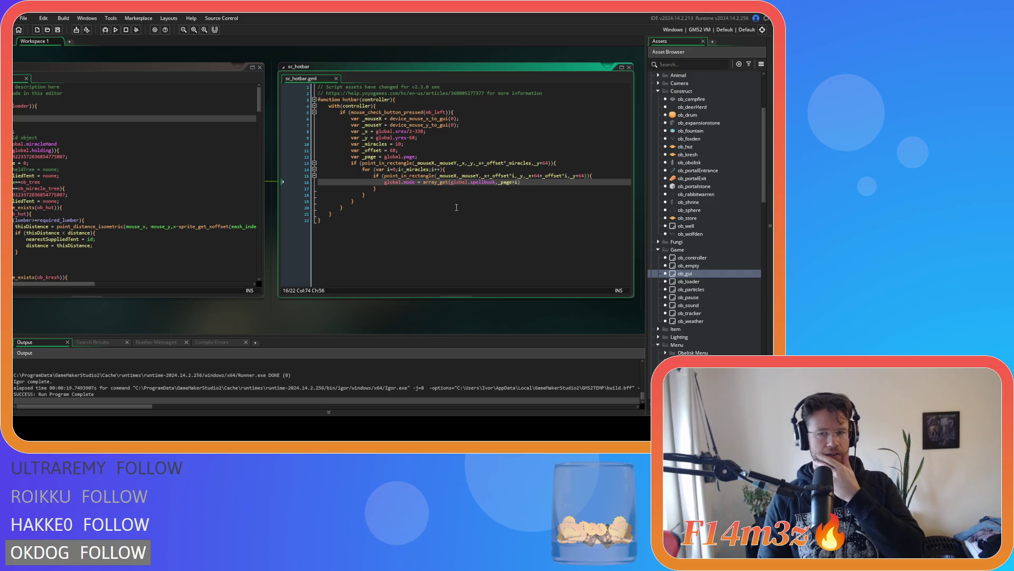
Step: Check array_get's parameter hint and end the global.mode assignment with a semicolon
click(433, 181)
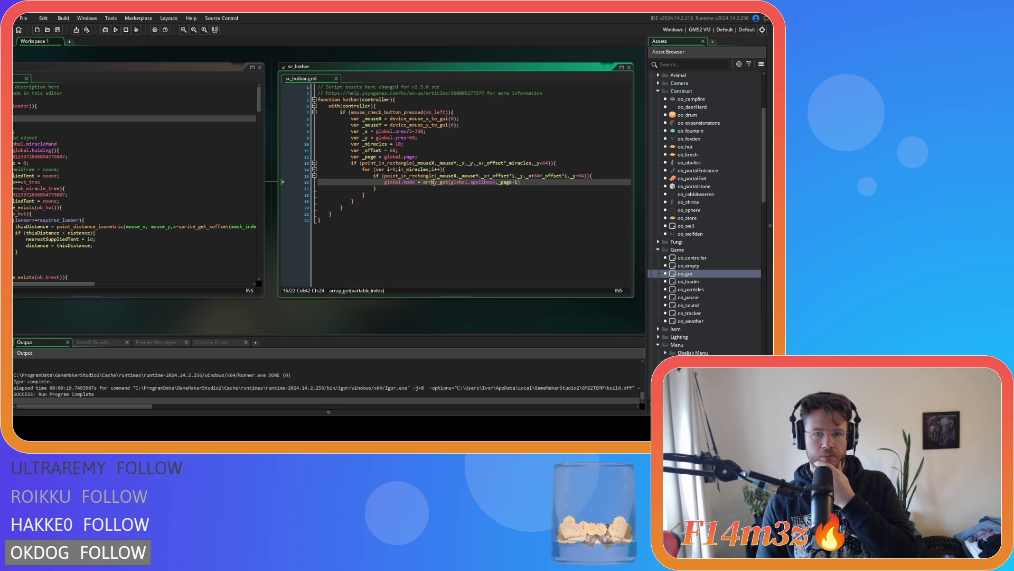
click(543, 185)
key(Up)
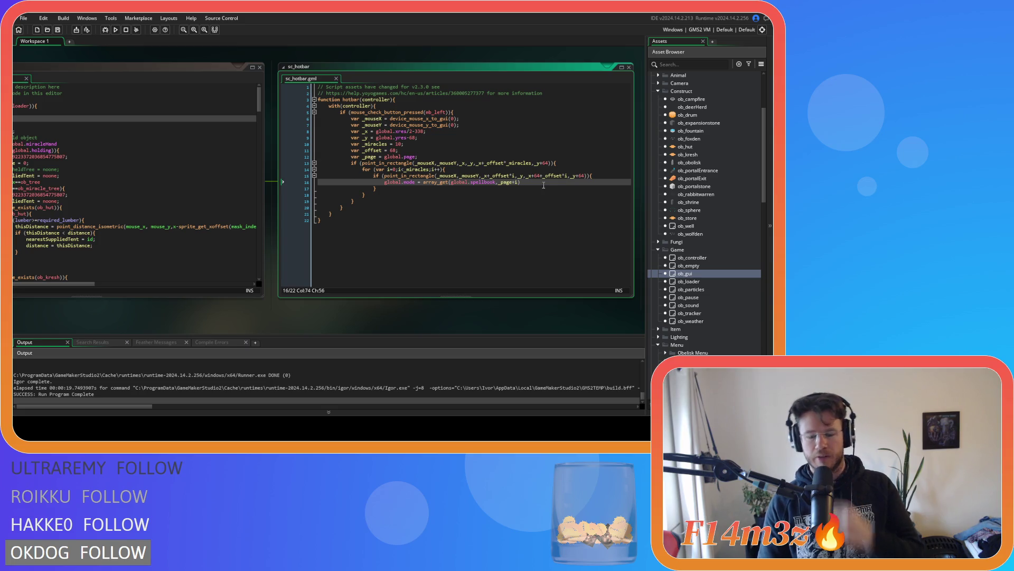
text(;)
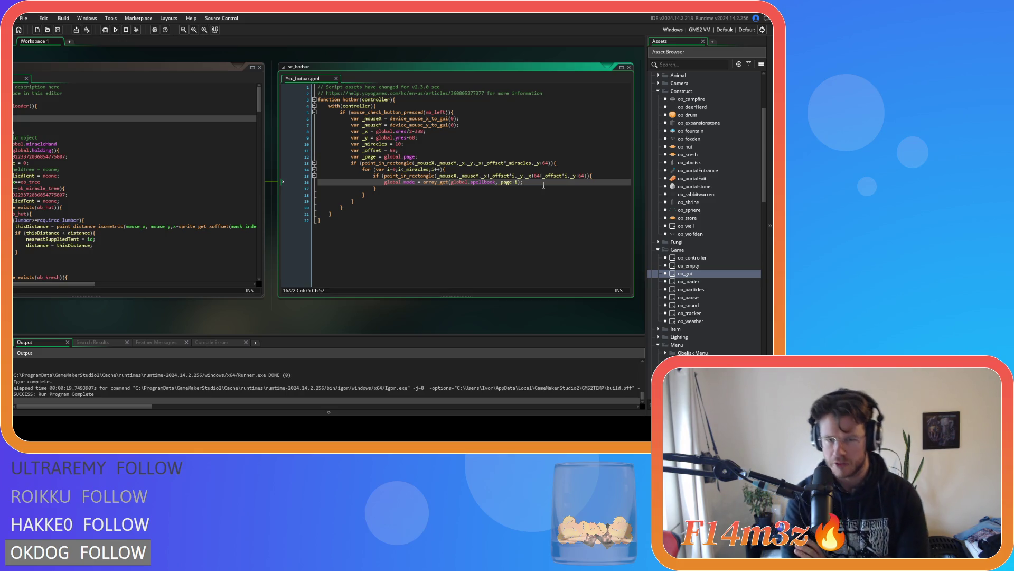
click(428, 182)
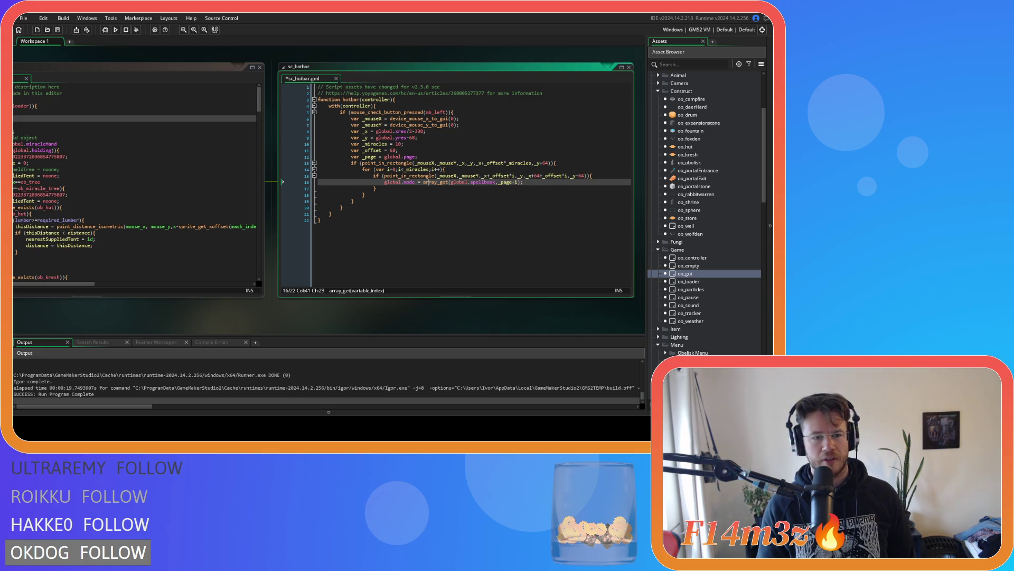
Step: Insert an if line above global.mode and change the for-loop limit to 10
click(543, 182)
click(599, 176)
key(Return)
text(if)
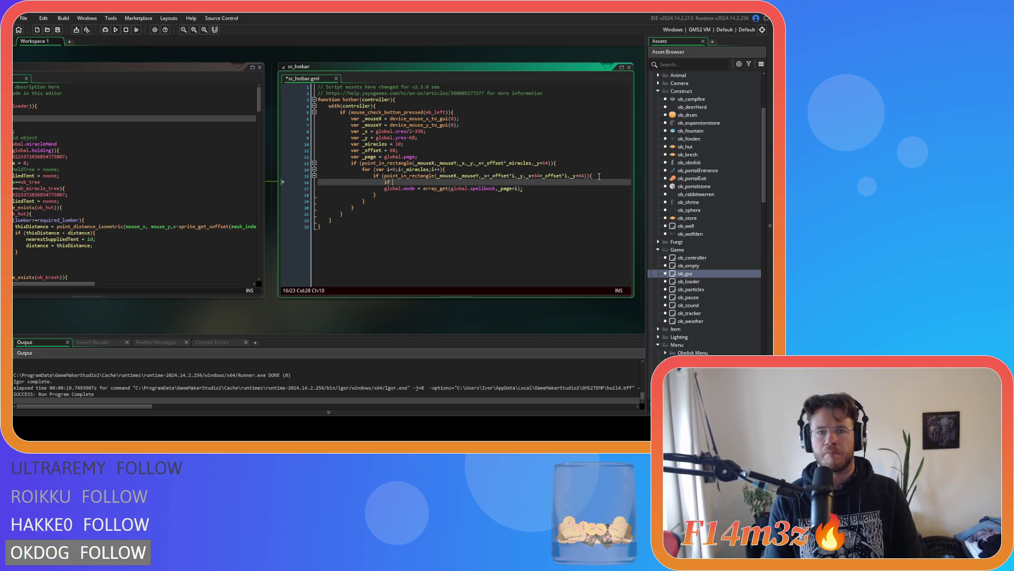
click(434, 156)
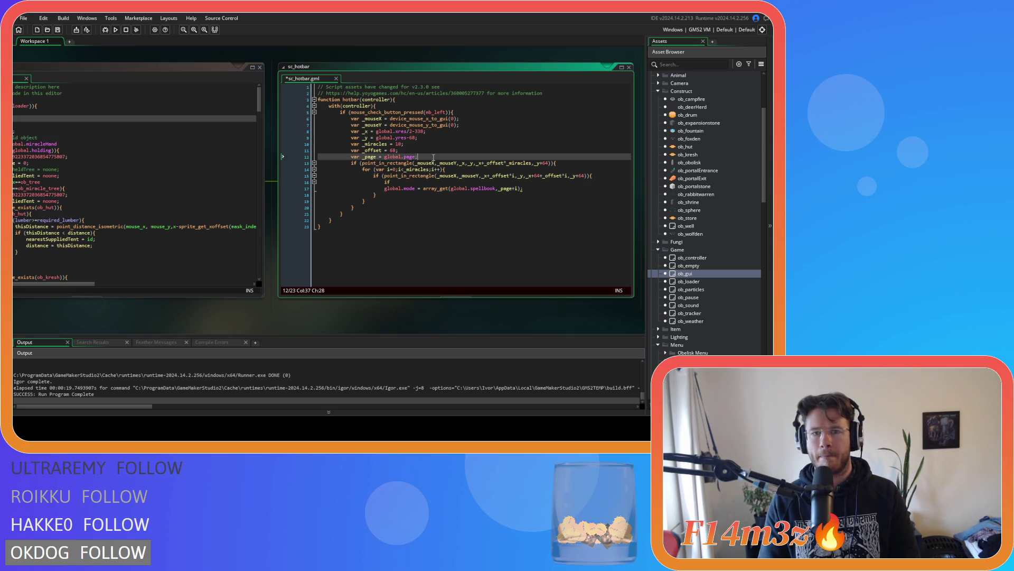
double_click(416, 169)
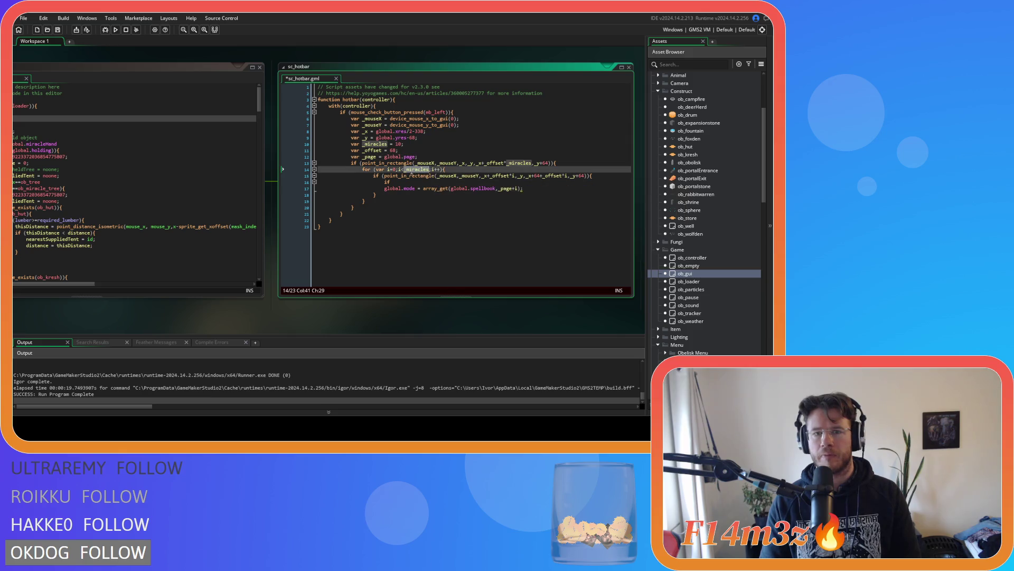
text(10)
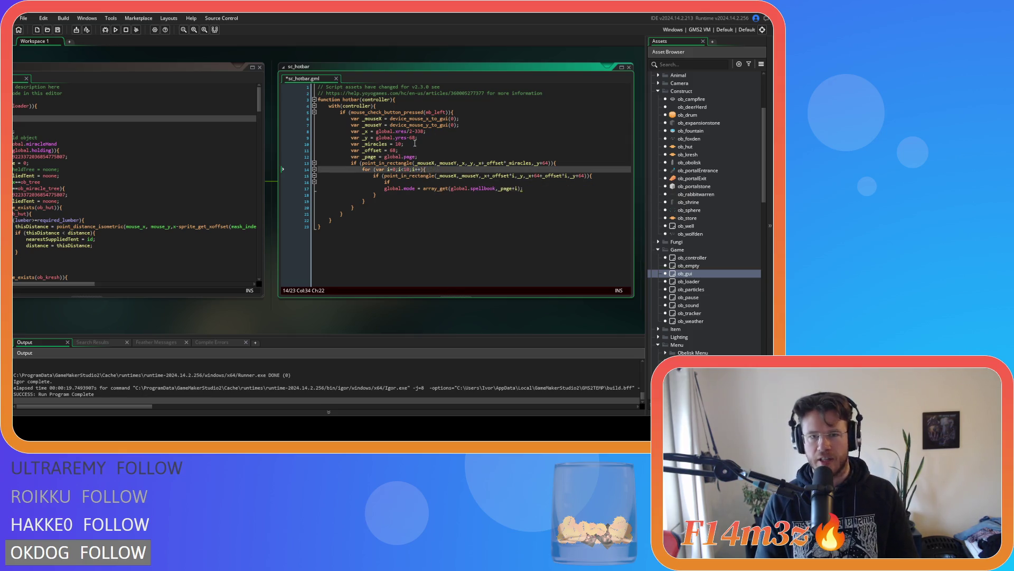
Step: Set _miracles = array_length(global.spellbook) and give the new if empty parentheses
click(399, 144)
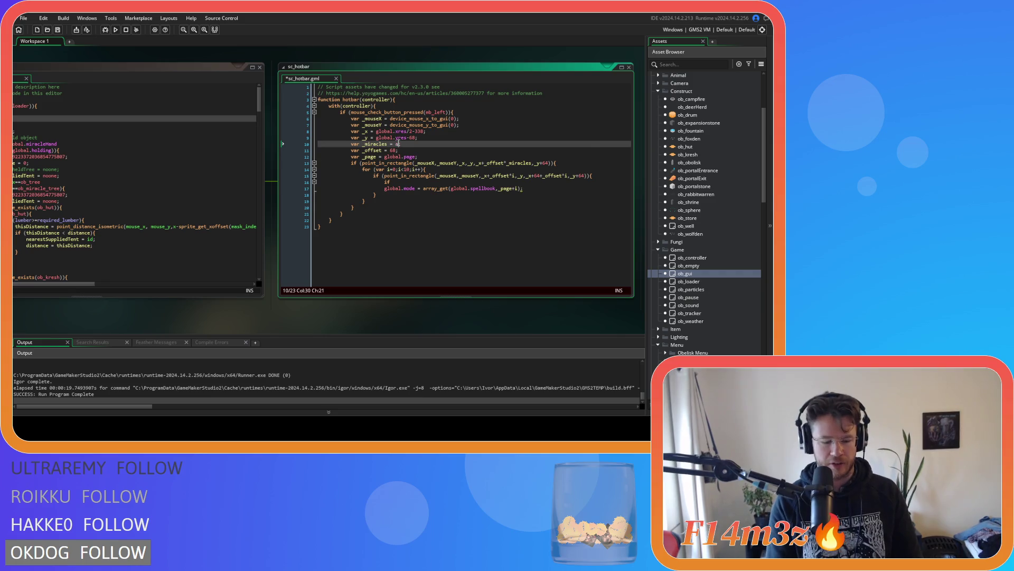
text(rray_l)
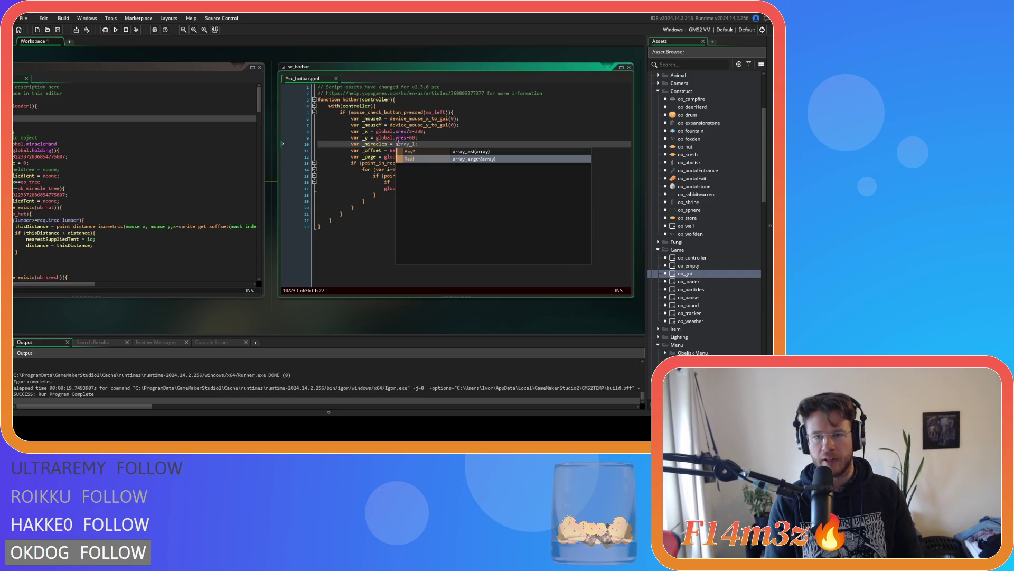
key(Return)
text(global.spellbook)
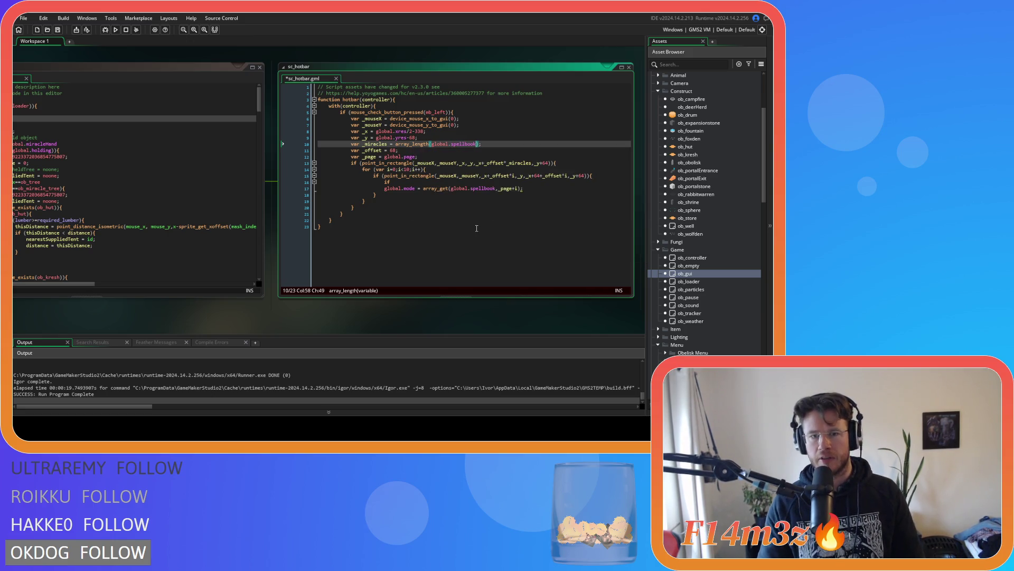
click(404, 183)
text(())
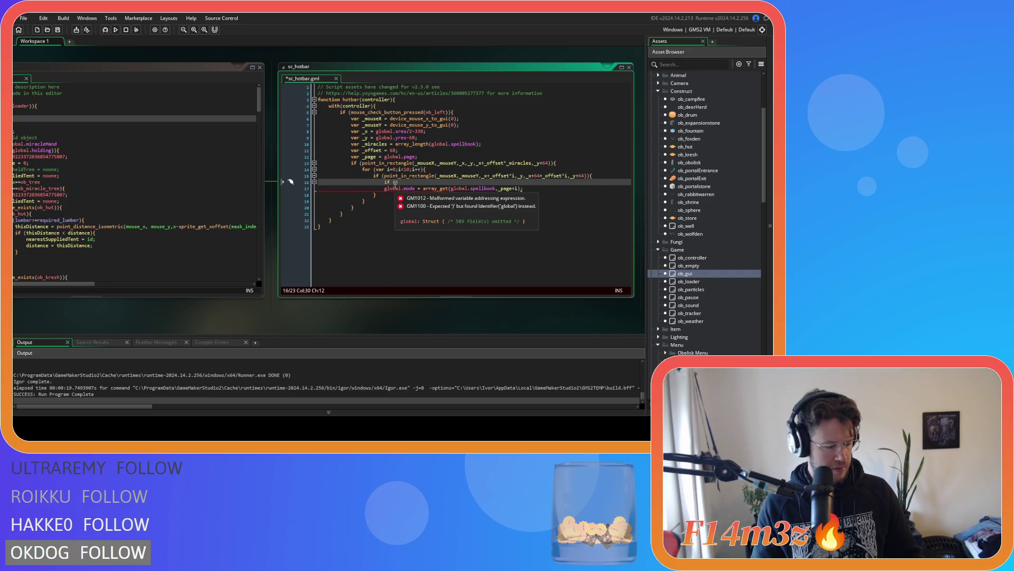
Step: Make the condition if (_page+i>=_miracles) and indent the global.mode line beneath it
key(Left)
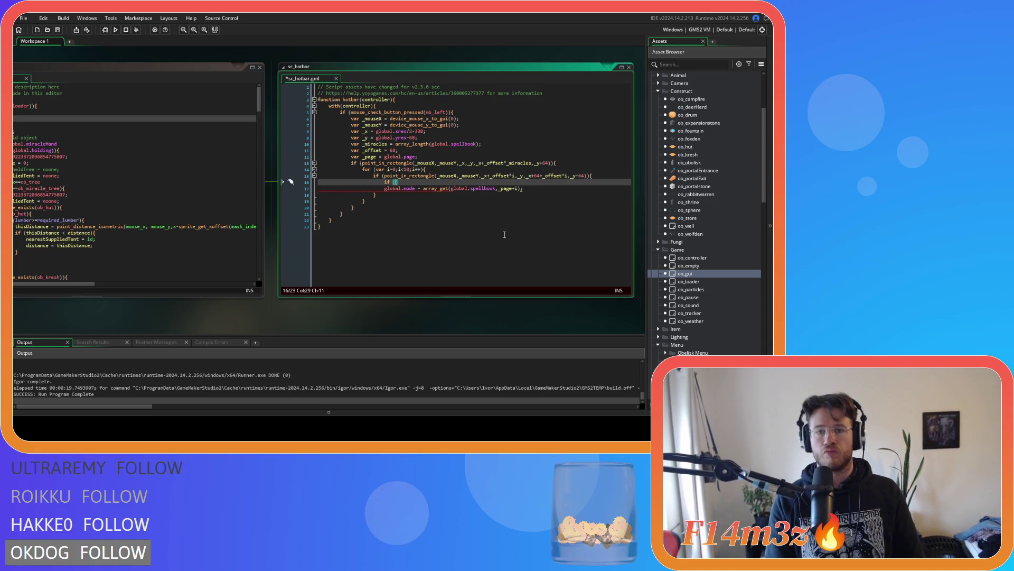
text(_page)
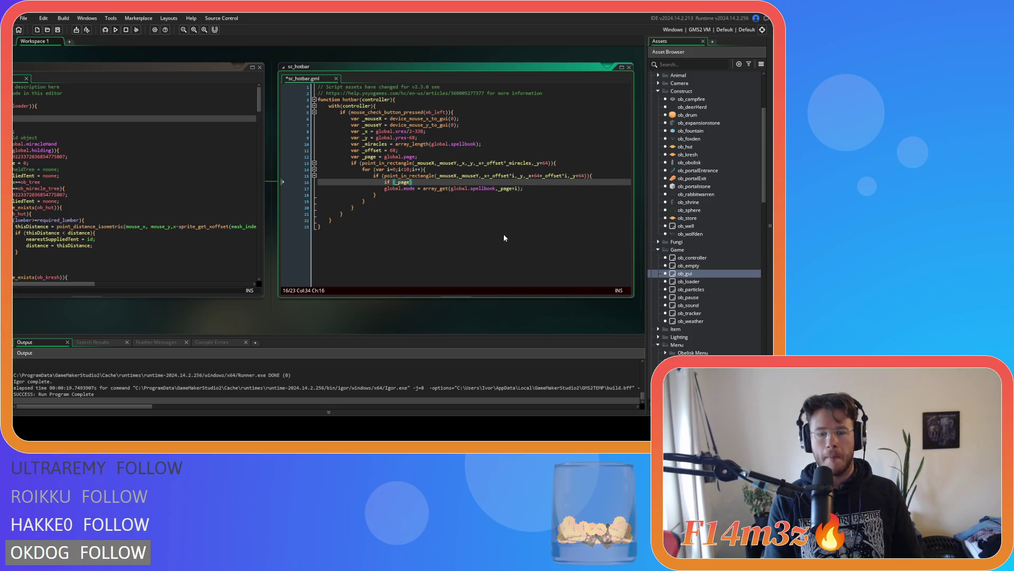
text(+i)
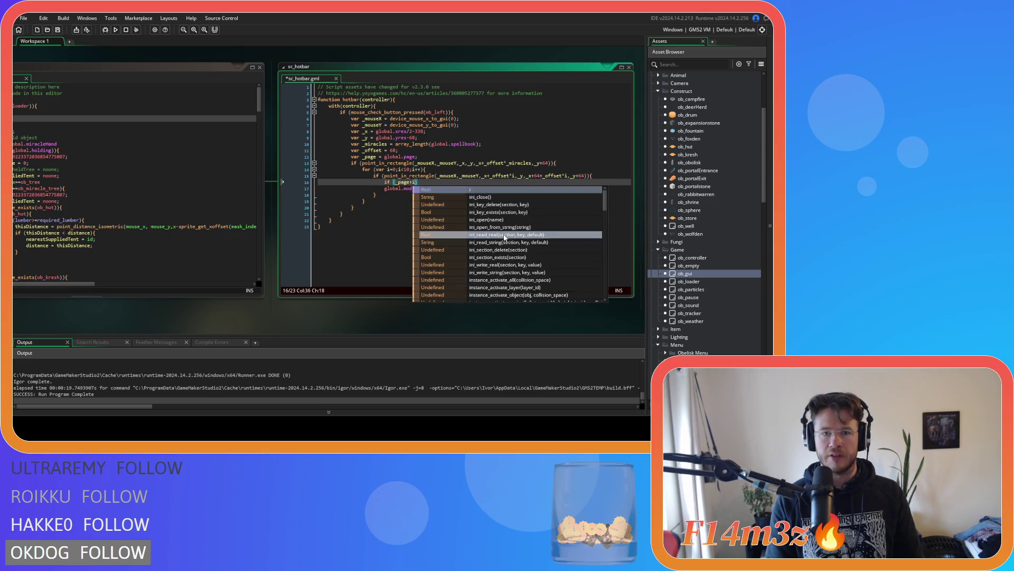
text(>)
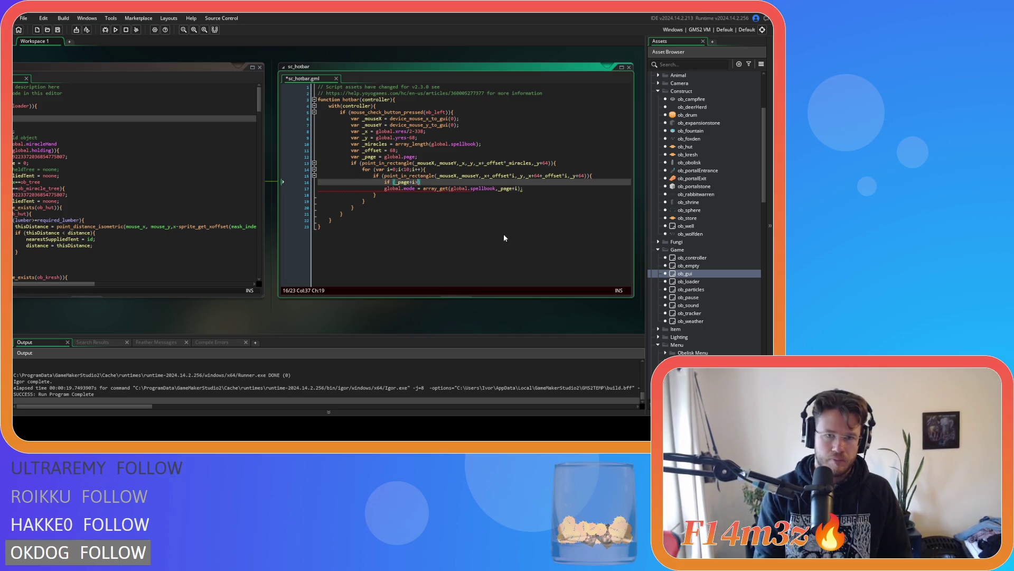
text(_miracles)
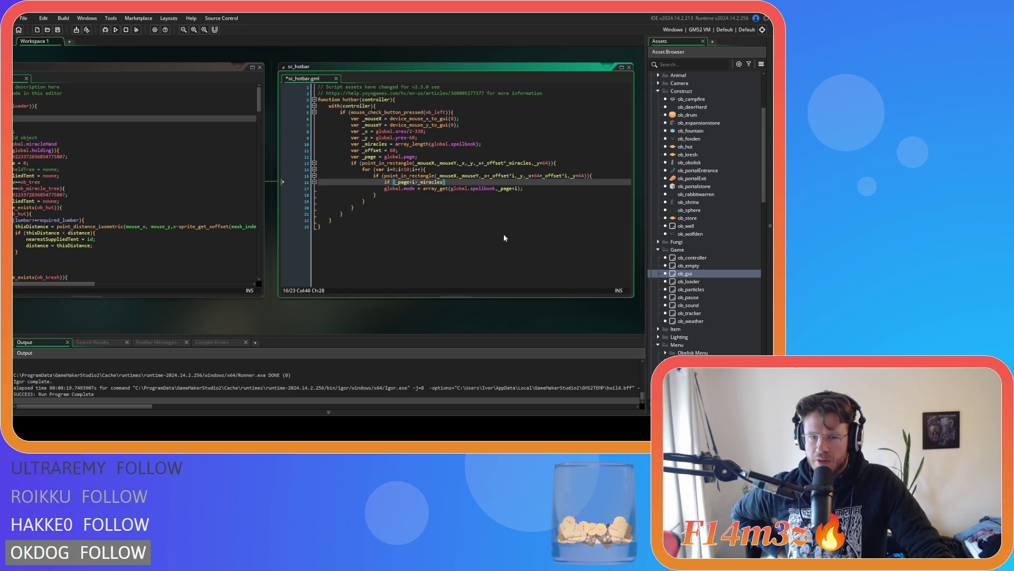
click(420, 182)
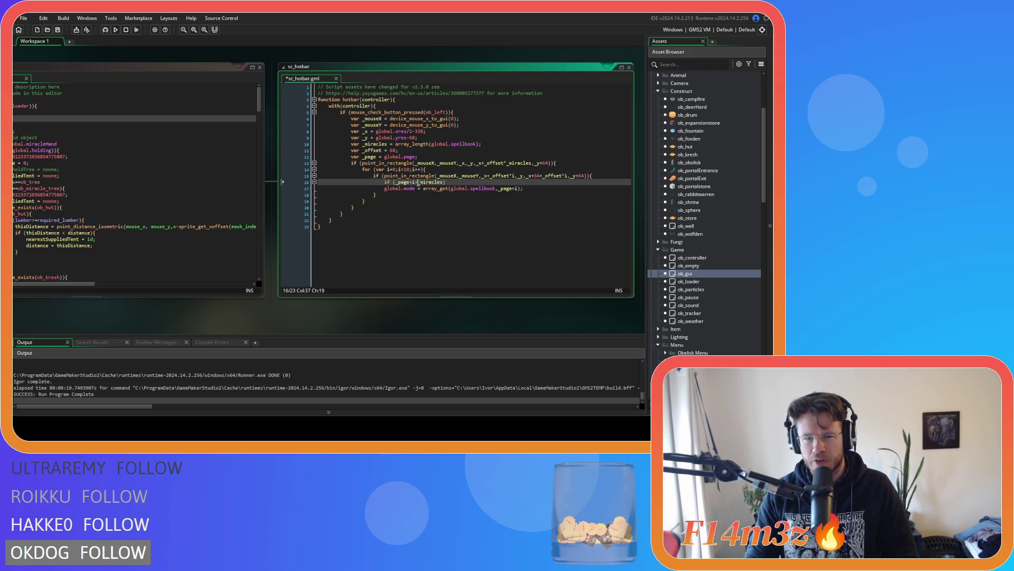
text(=)
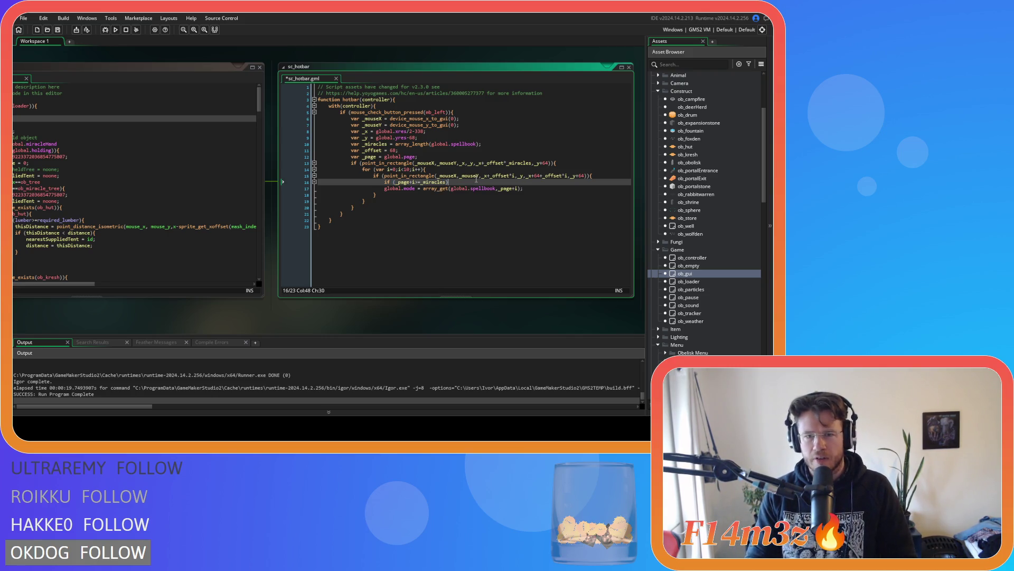
key(Down)
key(Home)
key(Tab)
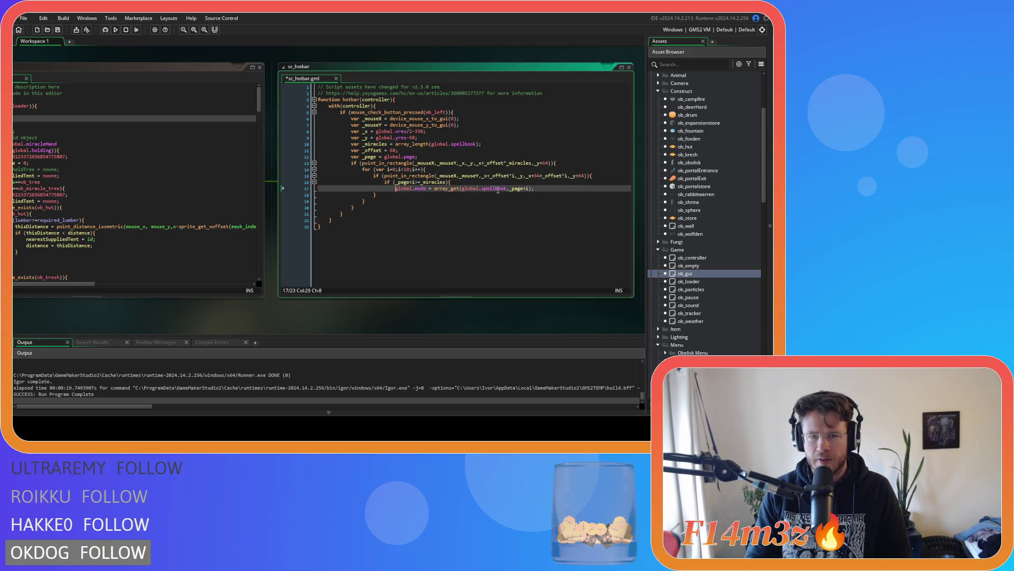
Step: Add a line after the mode assignment, save sc_hotbar, and pan to ob_gui's Step event
key(Return)
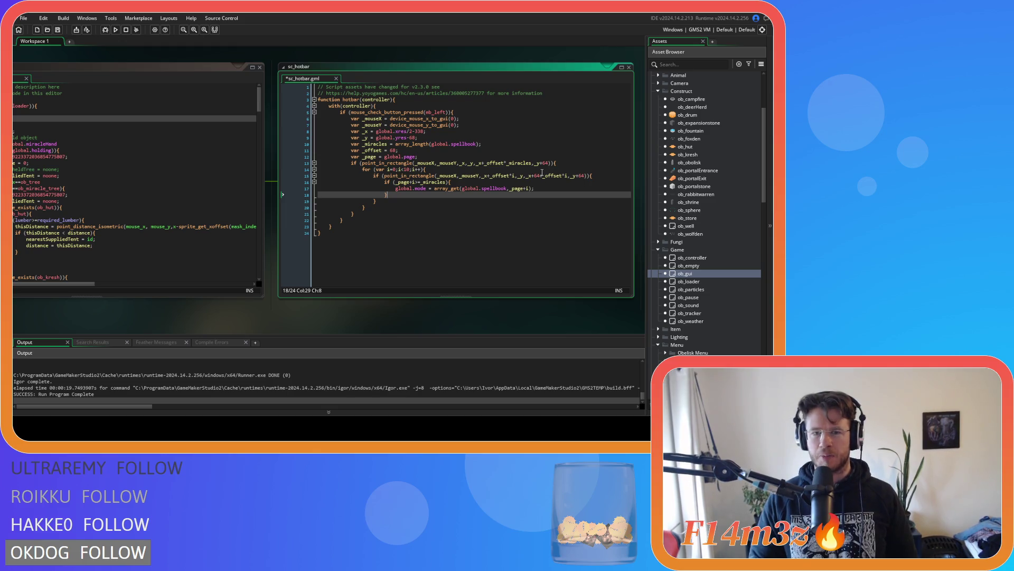
click(551, 190)
key(ctrl+s)
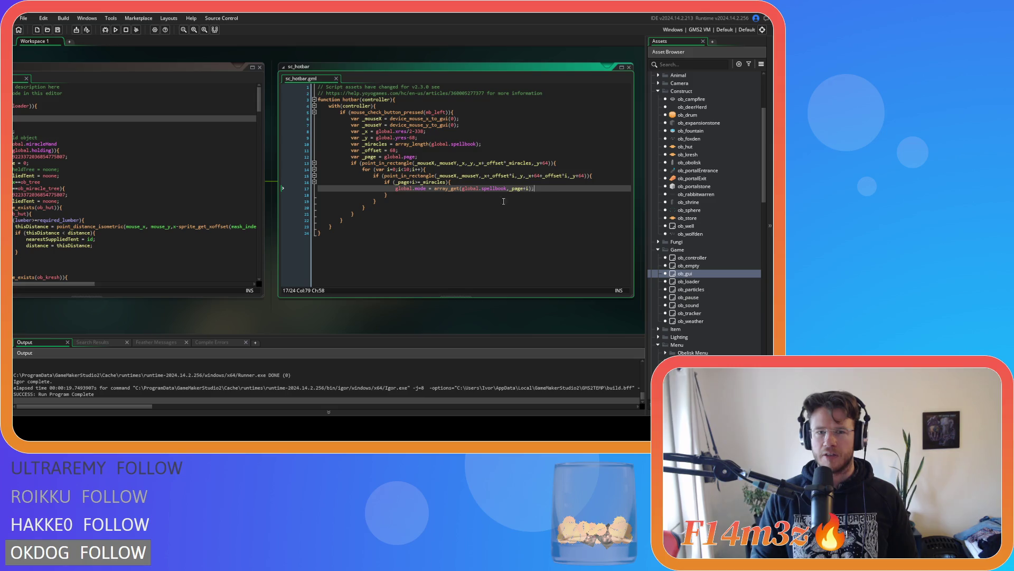
drag(301, 327, 566, 326)
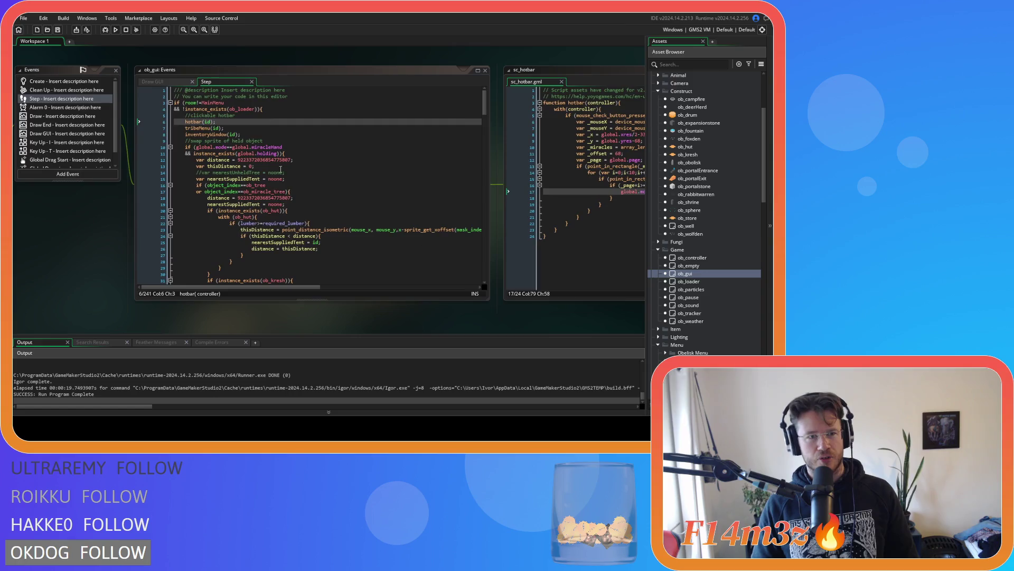
Step: Open ob_gui's Draw GUI code and jump from the drawHotbar call to sc_drawHotbar.gml
click(169, 83)
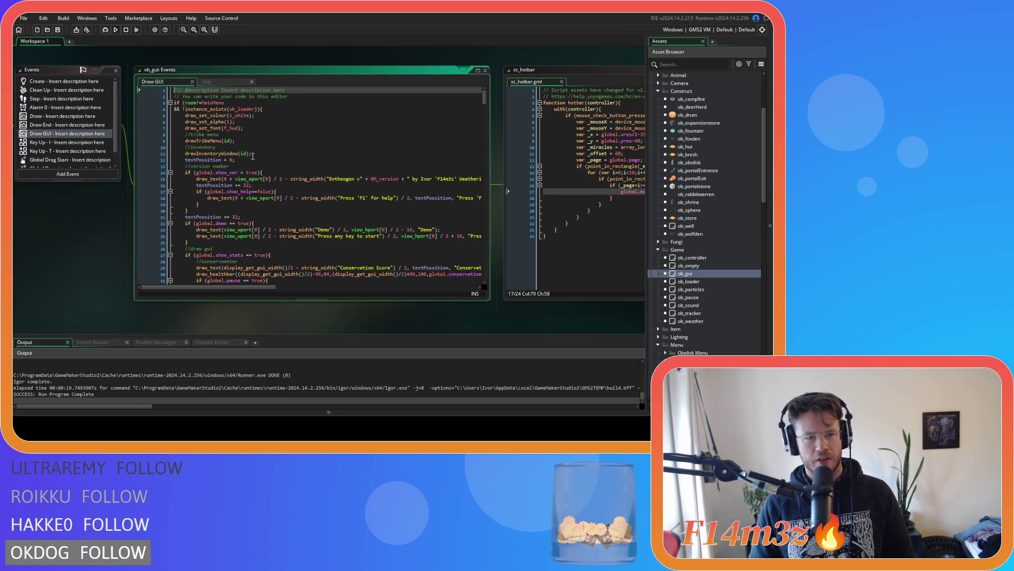
scroll(252, 155, down, 20)
scroll(256, 157, down, 20)
scroll(255, 158, down, 20)
scroll(257, 157, down, 3)
scroll(461, 148, up, 20)
scroll(461, 150, down, 13)
click(462, 162)
click(244, 187)
middle_click(243, 187)
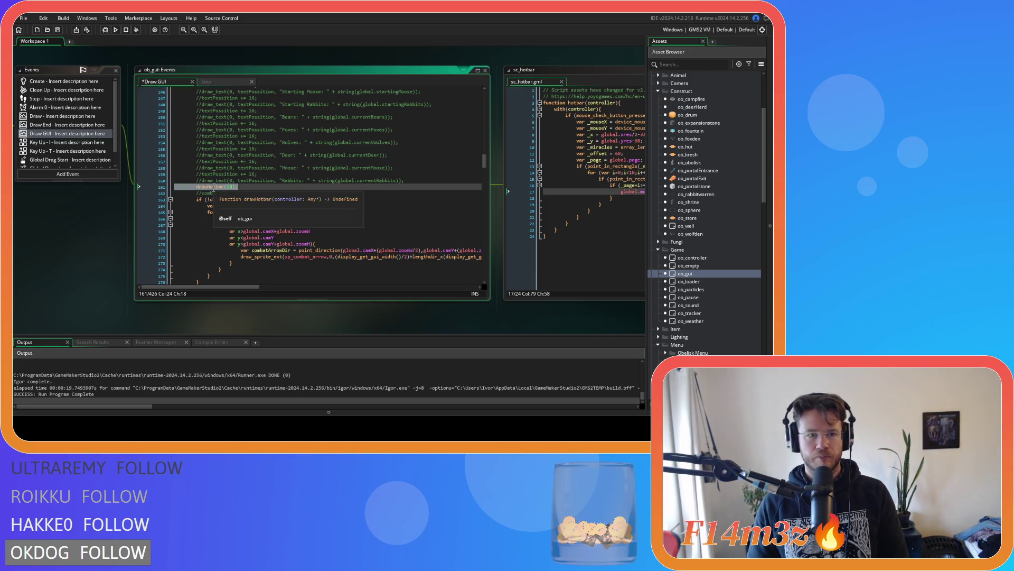
Step: Inspect the page-number text, power bar call, and _miracles and _miracle declarations
click(536, 153)
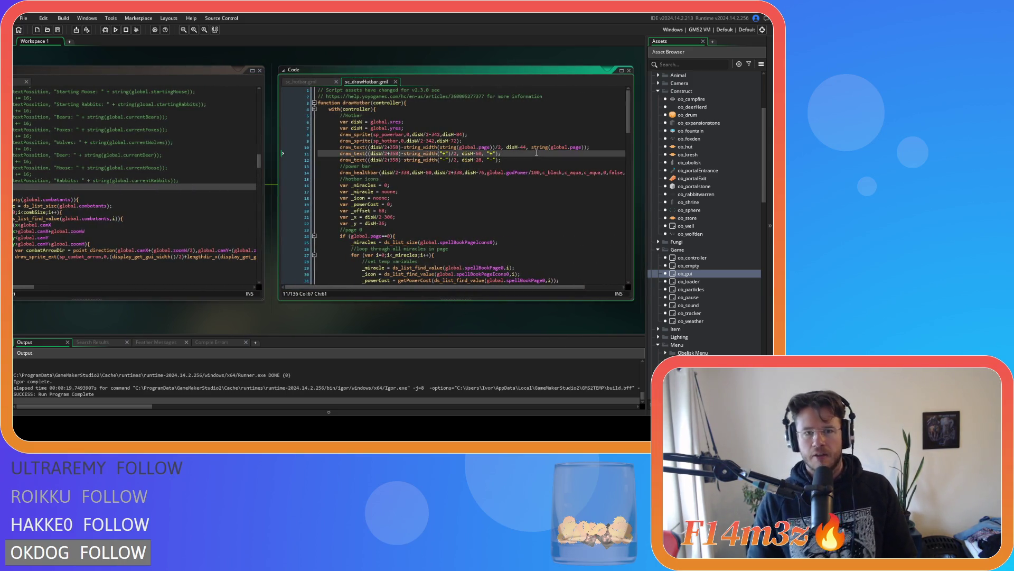
scroll(535, 152, down, 6)
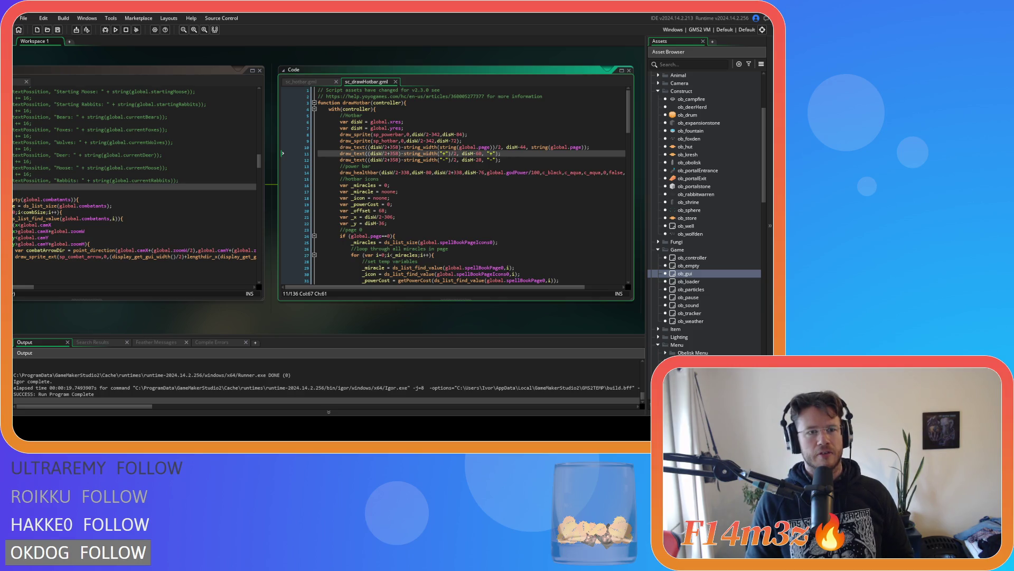
click(466, 172)
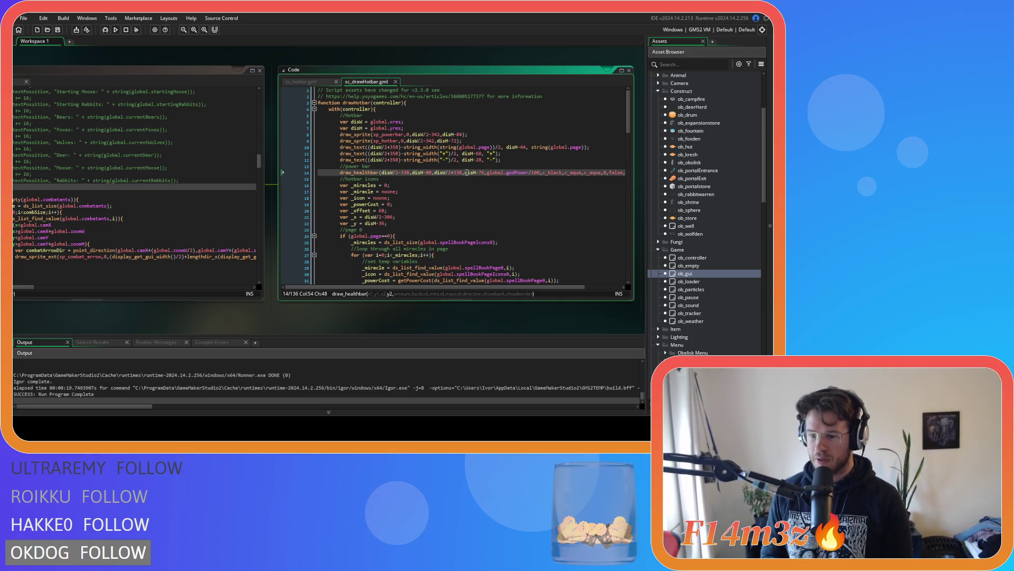
click(456, 188)
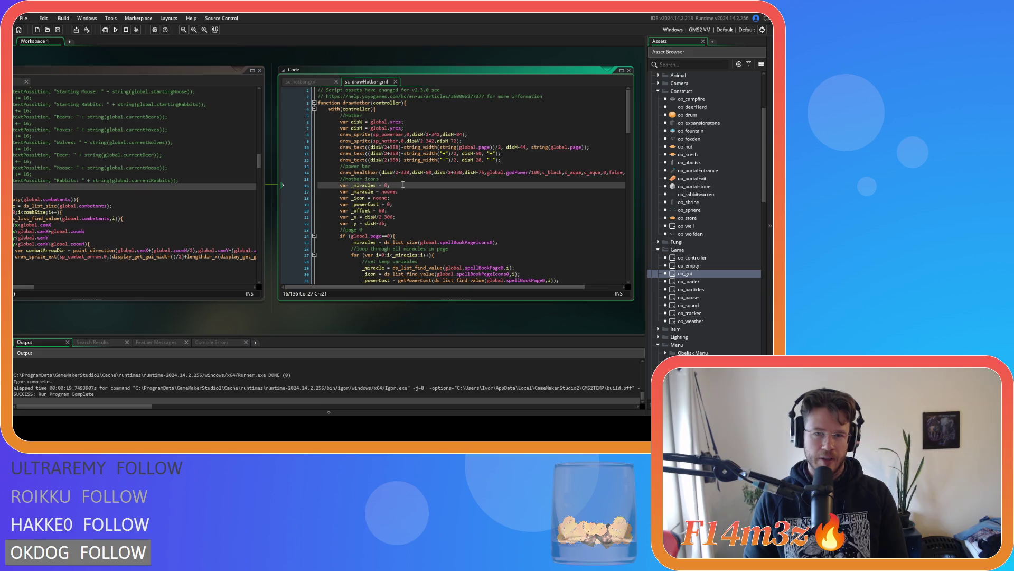
click(505, 160)
scroll(483, 179, down, 3)
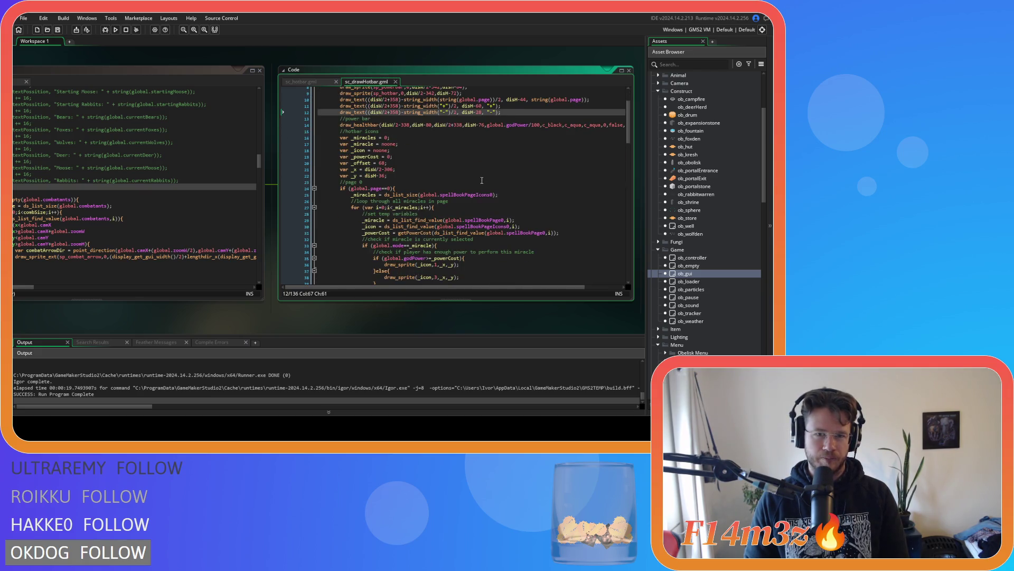
scroll(453, 198, up, 3)
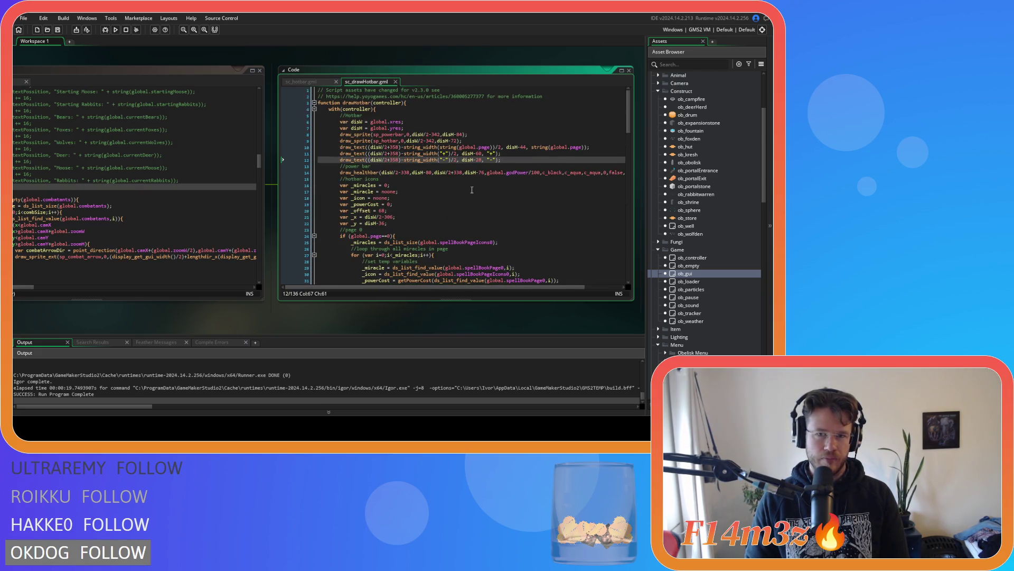
click(405, 191)
Step: Scroll through the per-page icon loops and select the _x += _offset line
scroll(440, 186, down, 3)
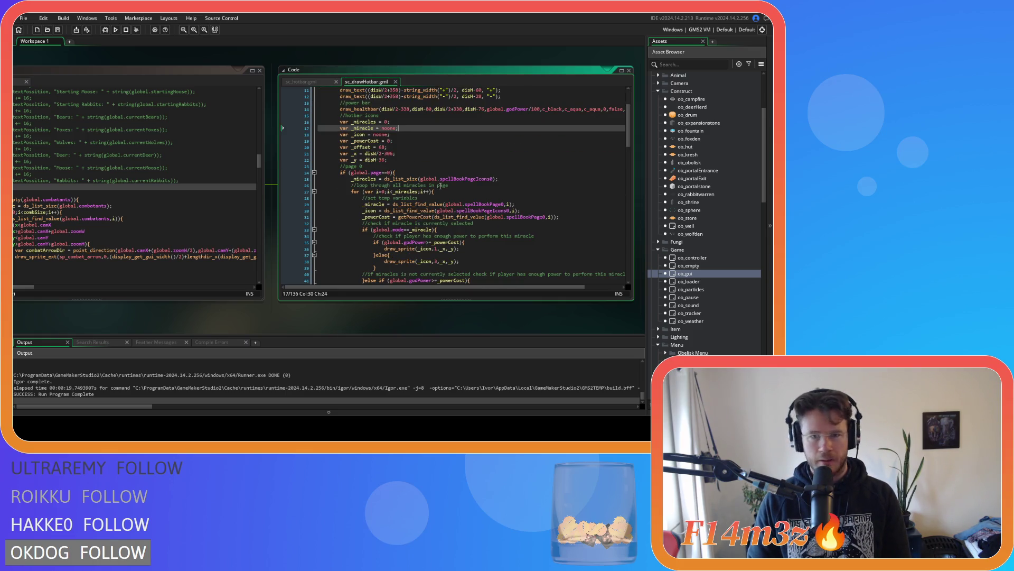
scroll(440, 186, down, 12)
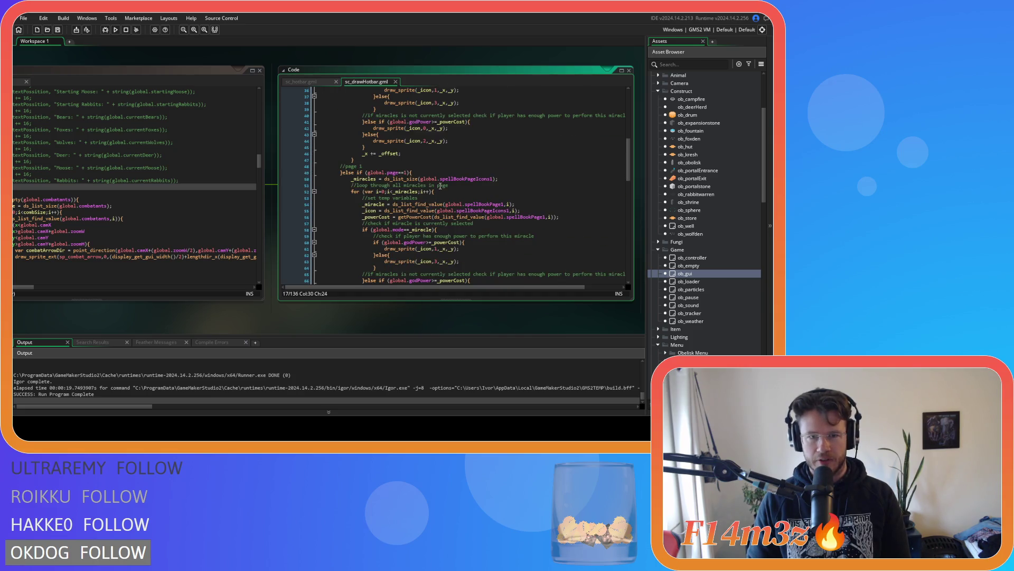
scroll(440, 186, down, 18)
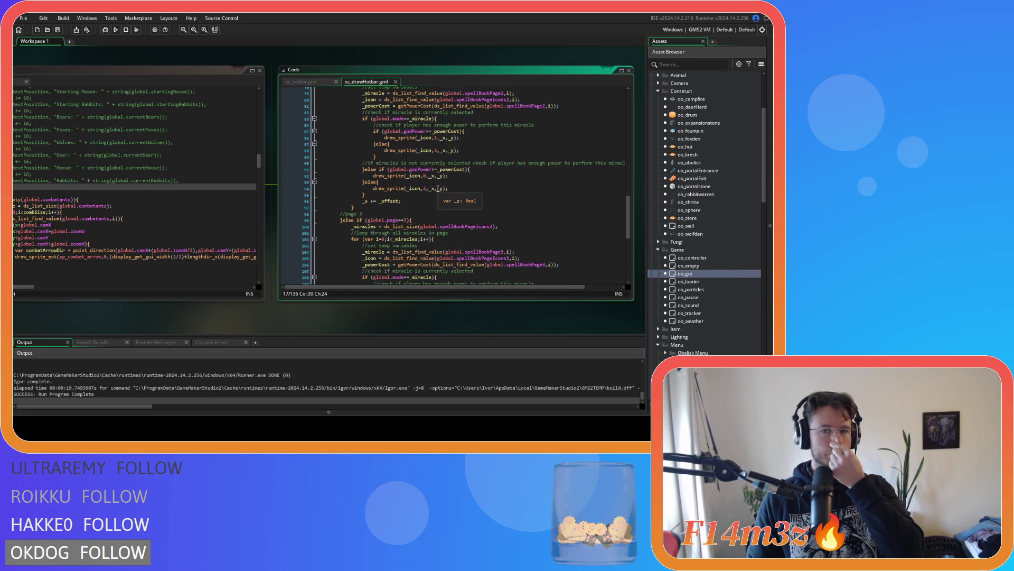
scroll(431, 188, up, 4)
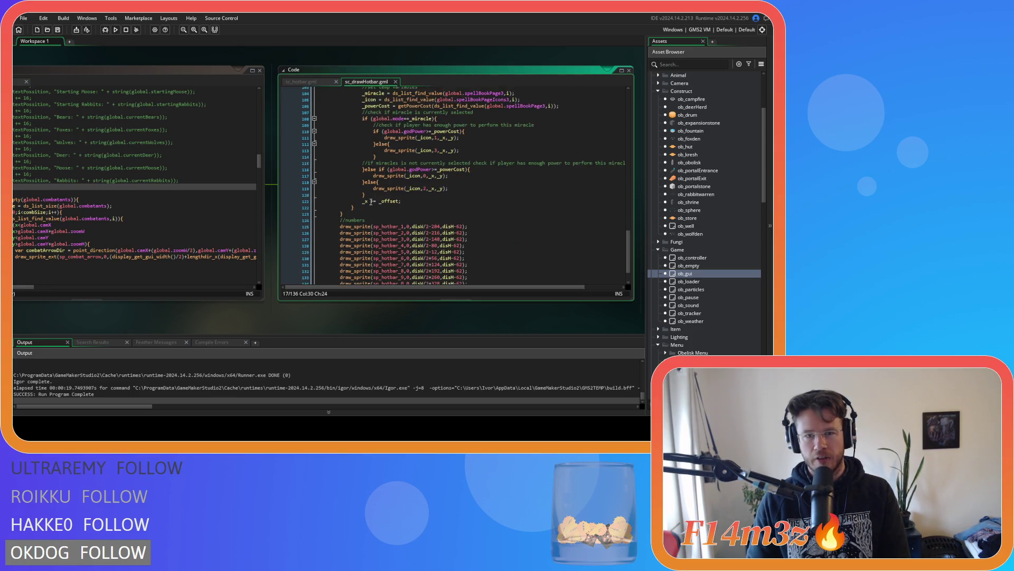
scroll(372, 196, up, 20)
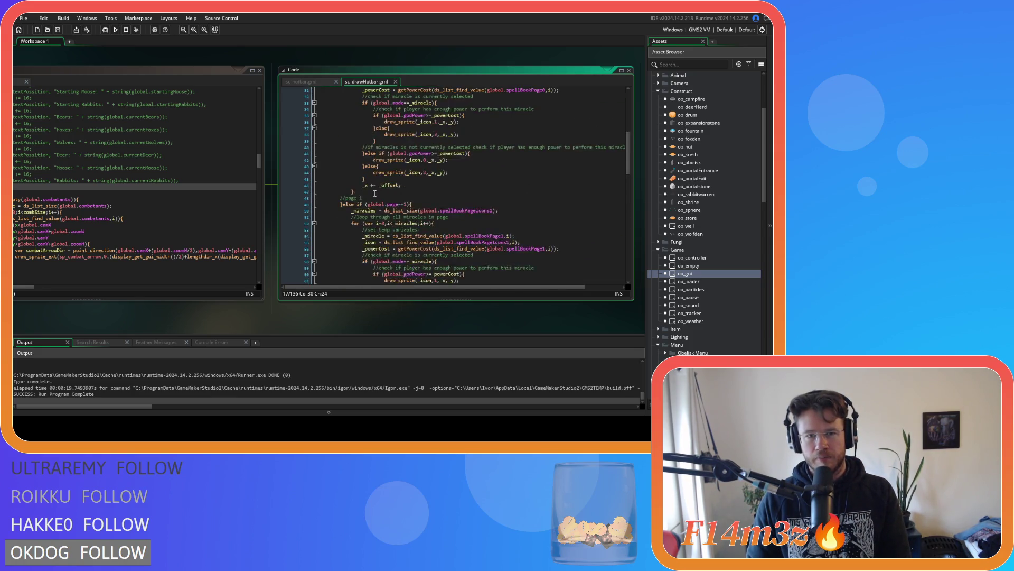
scroll(474, 205, down, 4)
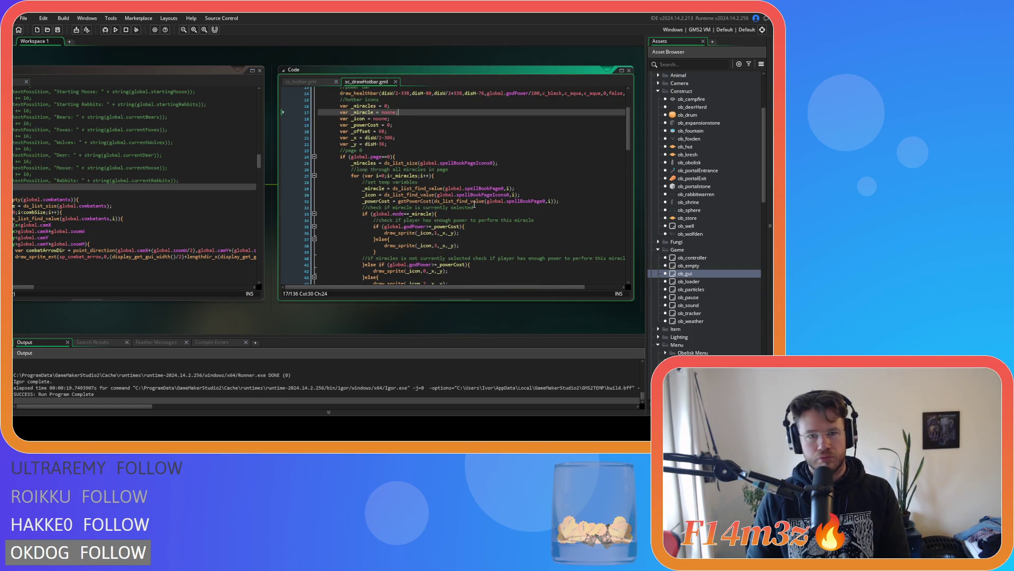
scroll(473, 204, up, 3)
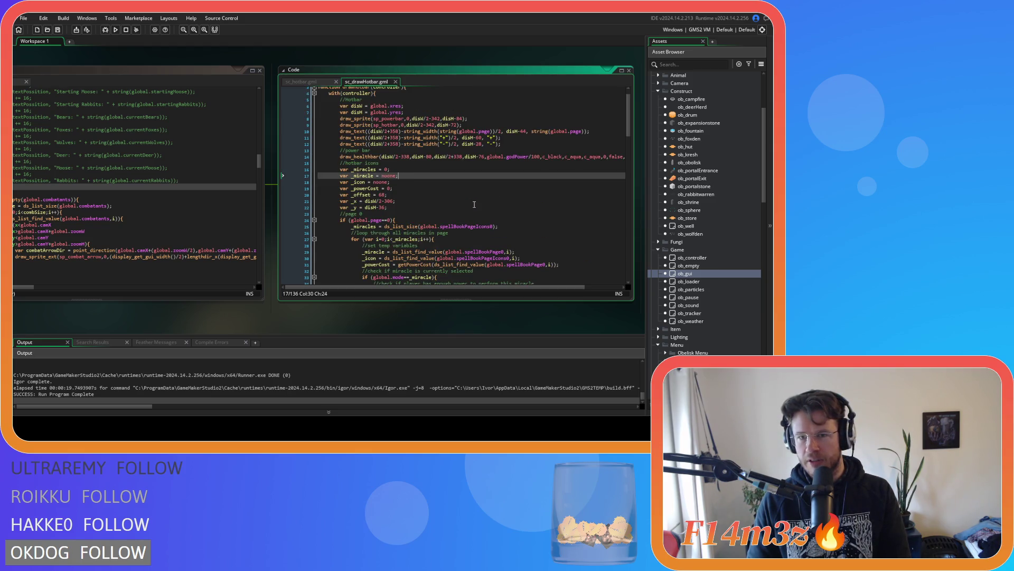
scroll(474, 205, up, 1)
scroll(474, 204, down, 6)
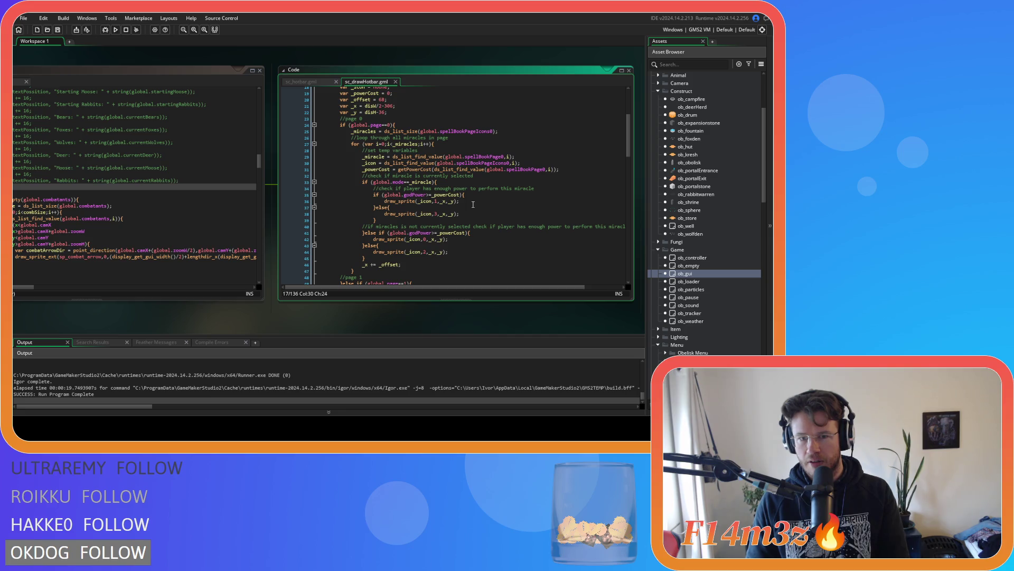
scroll(474, 205, down, 3)
mouse_move(363, 201)
mouse_down()
mouse_move(423, 211)
mouse_move(401, 203)
mouse_up()
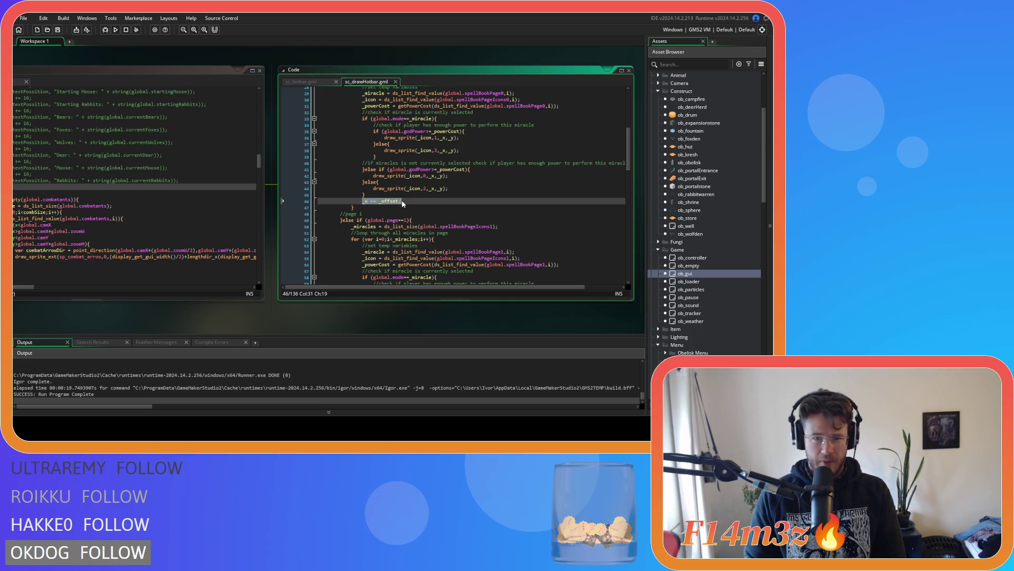
Step: Undo the last edit and review the power check branches and selected-miracle check
key(ctrl+z)
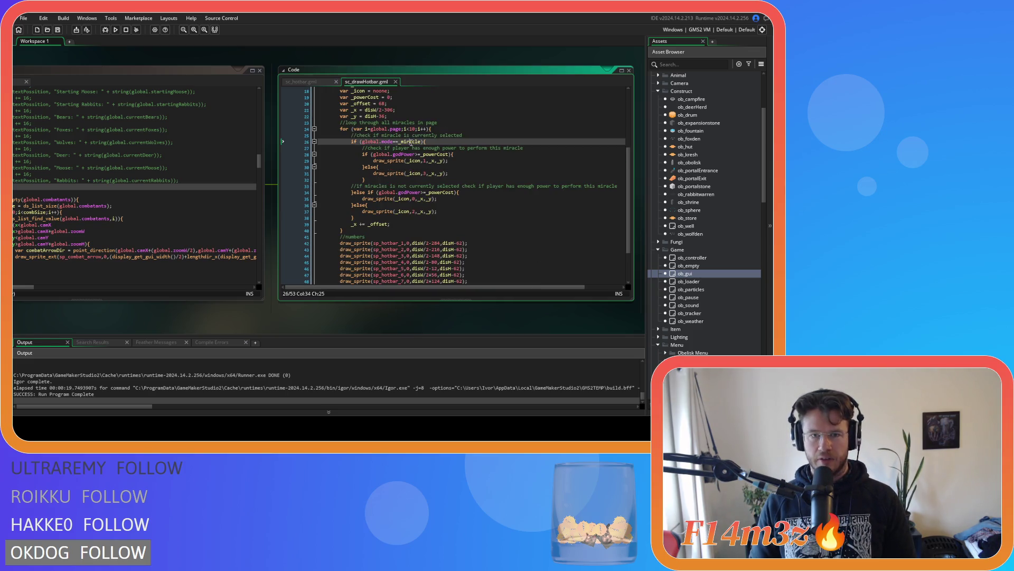
click(453, 161)
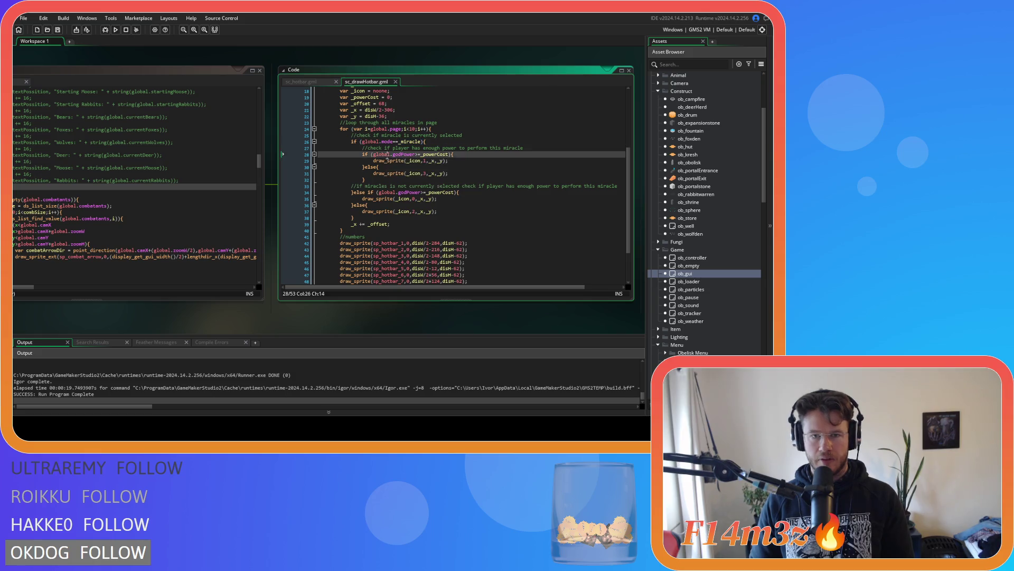
click(456, 167)
click(430, 142)
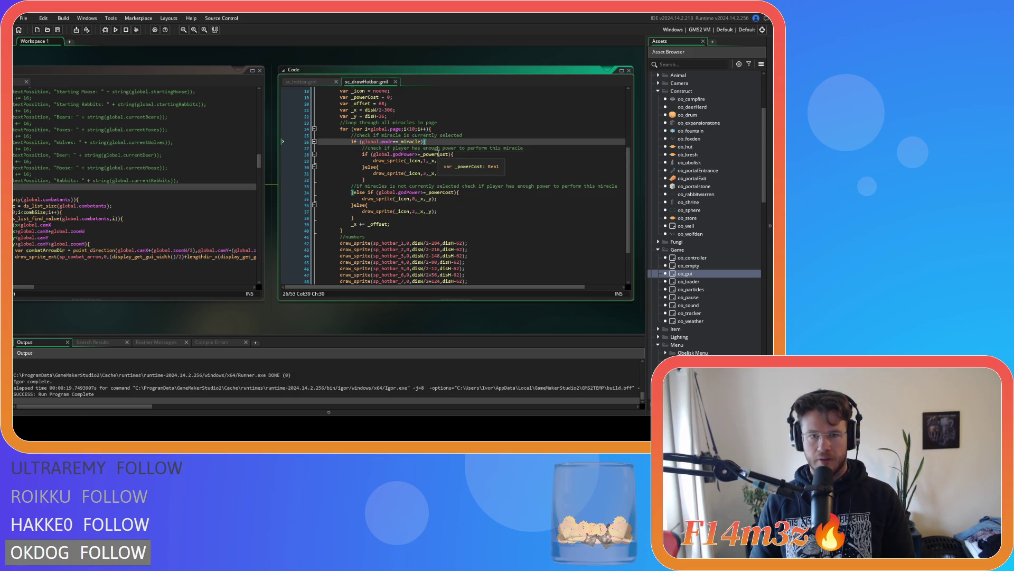
click(419, 175)
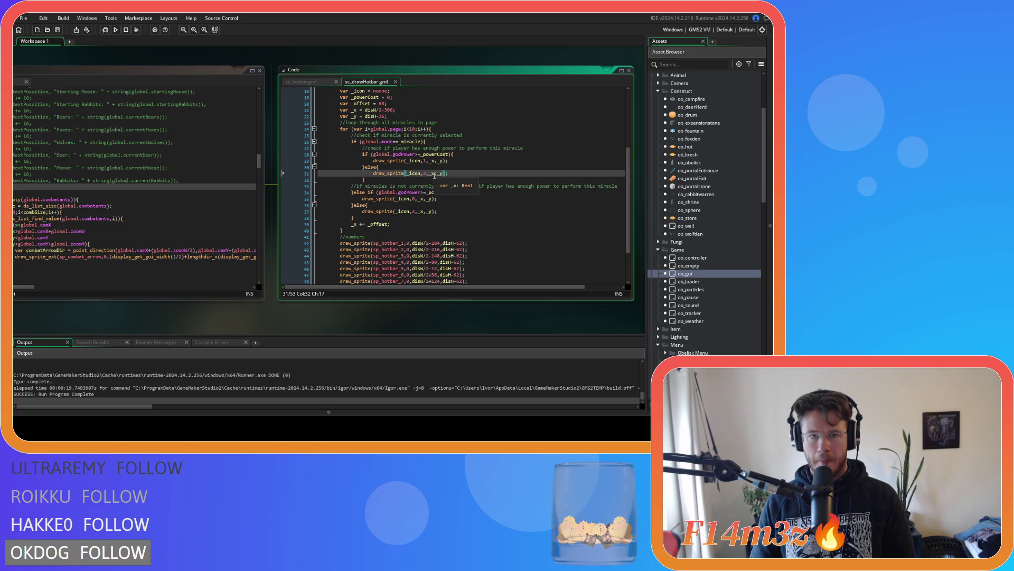
click(404, 155)
click(392, 147)
click(379, 142)
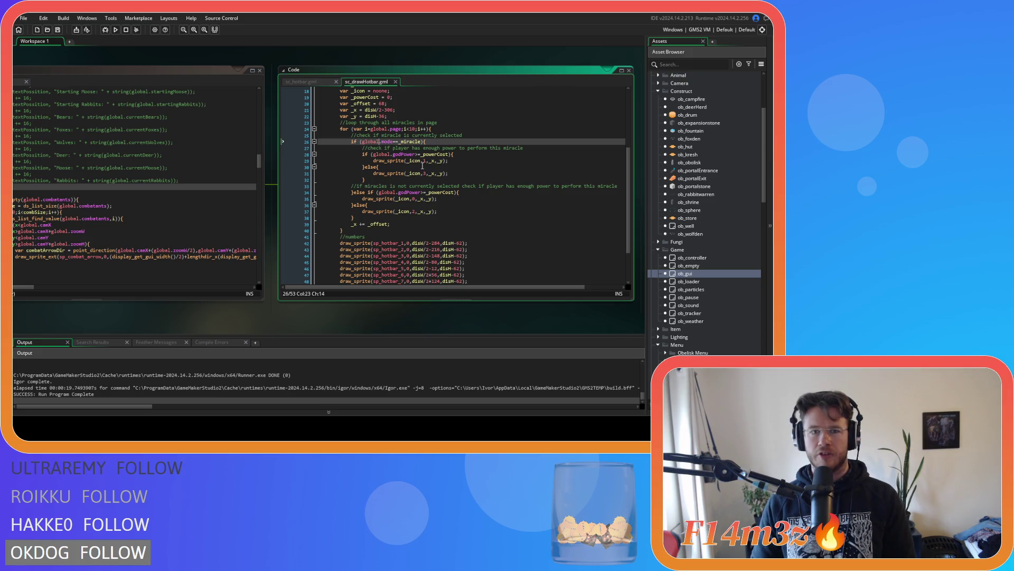
Step: Restore the temp variable lines, then delete the _icon and _powerCost lines
key(ctrl+z)
key(ctrl+z)
key(ctrl+z)
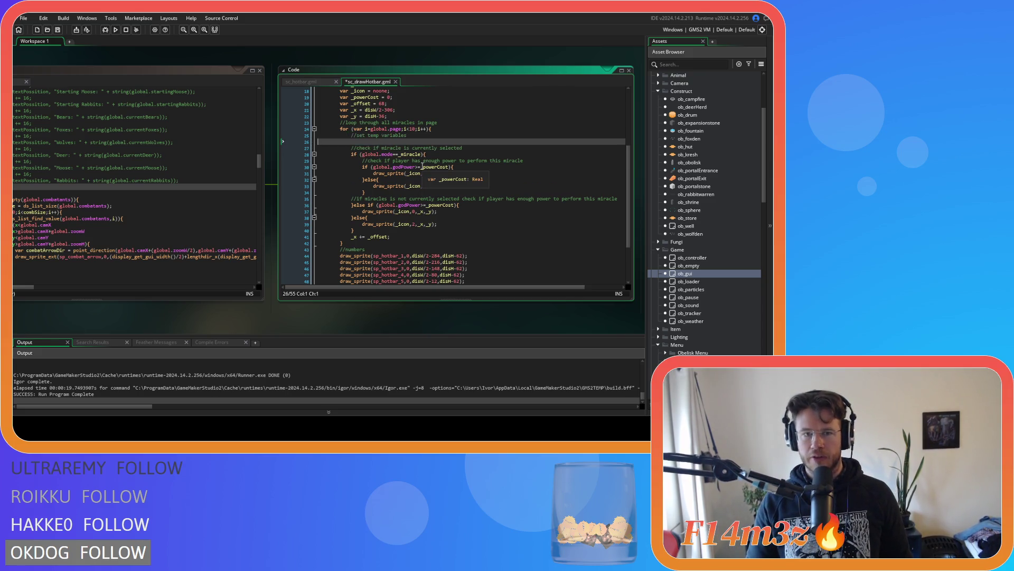
key(Up)
key(End)
key(shift+Up)
key(shift+Up)
key(BackSpace)
Step: Replace ds_list_find_value with array_ on line 26, then select sc_hotbar's _page+i>=_miracles check
drag(381, 141, 499, 143)
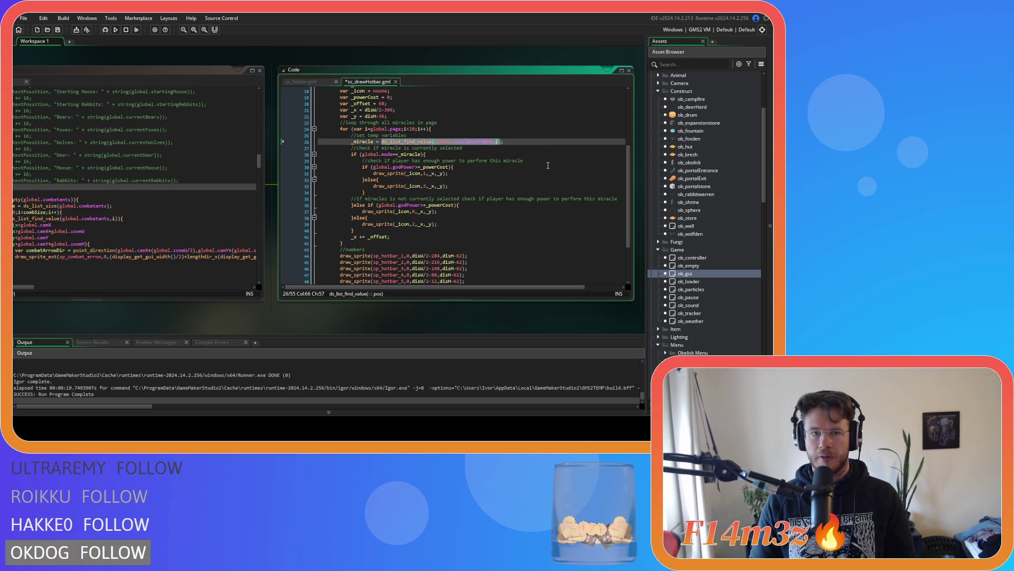
key(BackSpace)
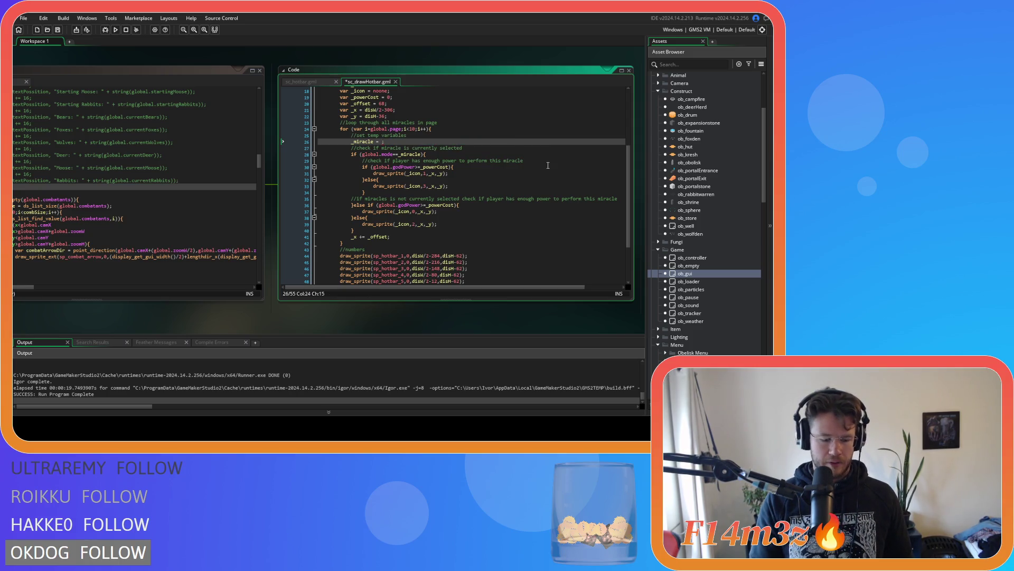
text(array_)
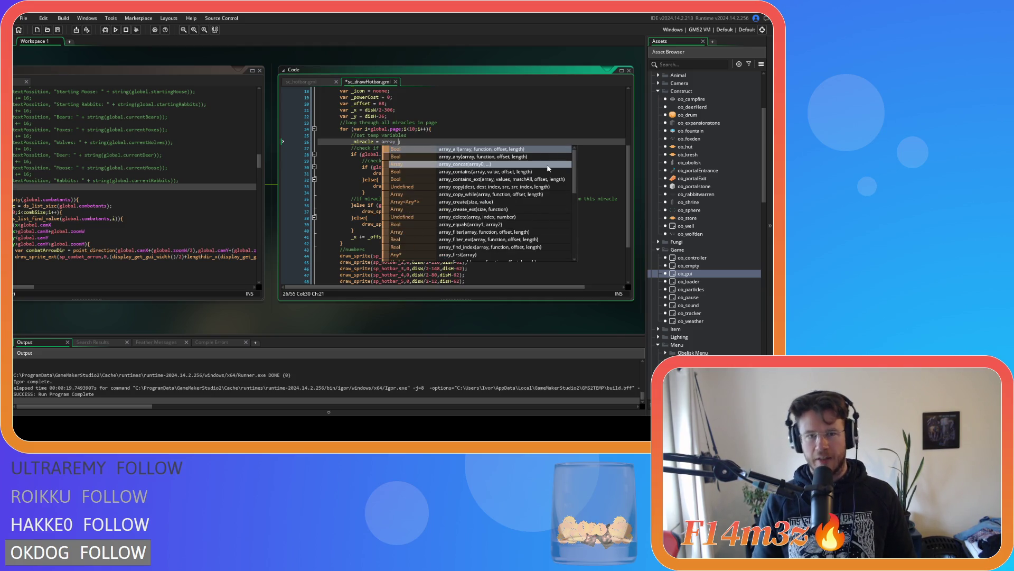
key(ctrl+Tab)
key(Down)
key(Down)
key(Down)
mouse_move(451, 185)
mouse_down()
mouse_move(373, 185)
mouse_move(385, 186)
mouse_up()
key(ctrl+c)
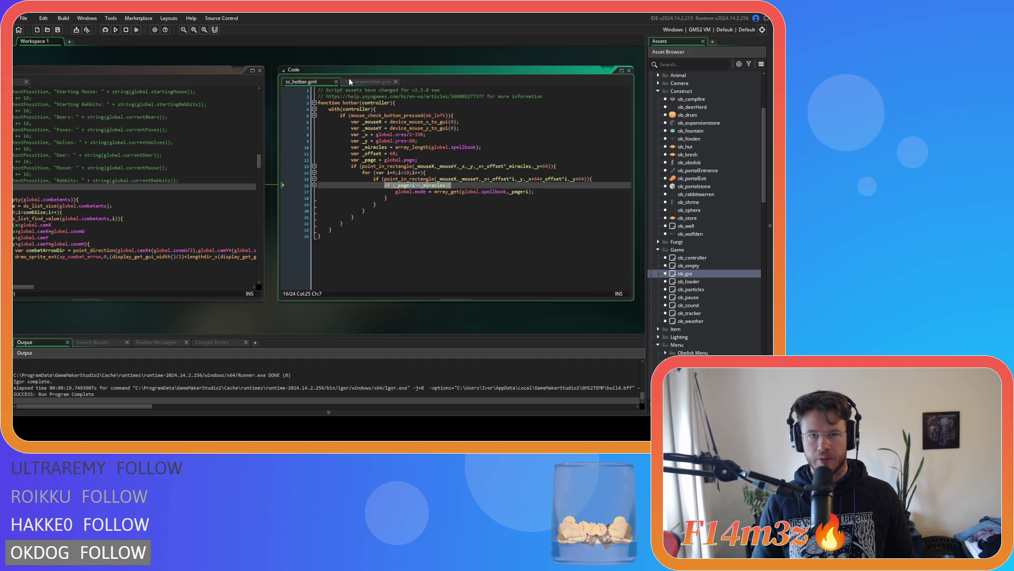
Step: Paste the if (_page+i>=_miracles){ check into sc_drawHotbar's loop and delete the temp variables comment
click(363, 82)
click(446, 134)
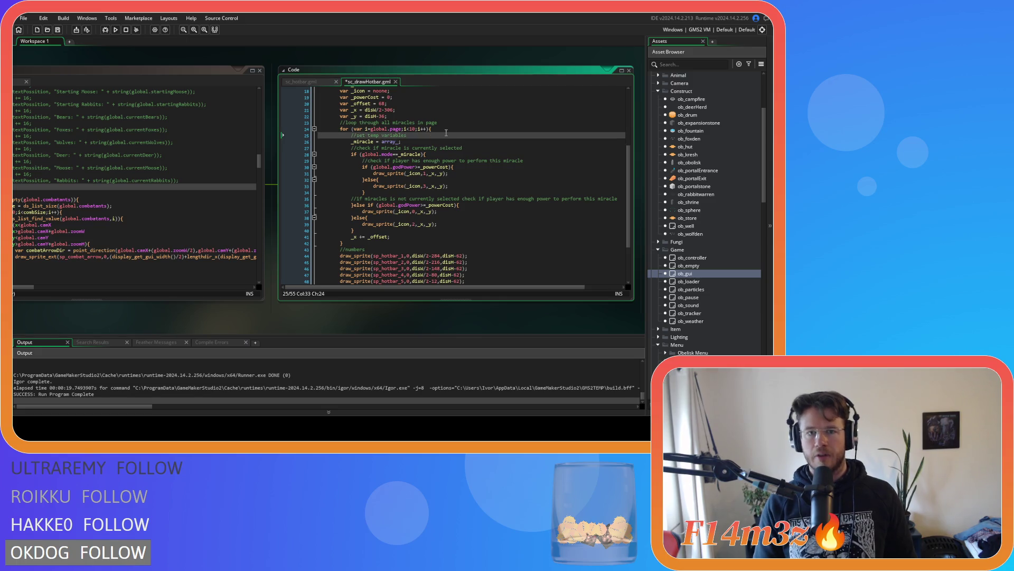
key(Return)
key(ctrl+v)
click(421, 135)
triple_click(421, 136)
key(Delete)
Step: Review the _page check and _y declaration, then select the _icon declaration line
click(390, 142)
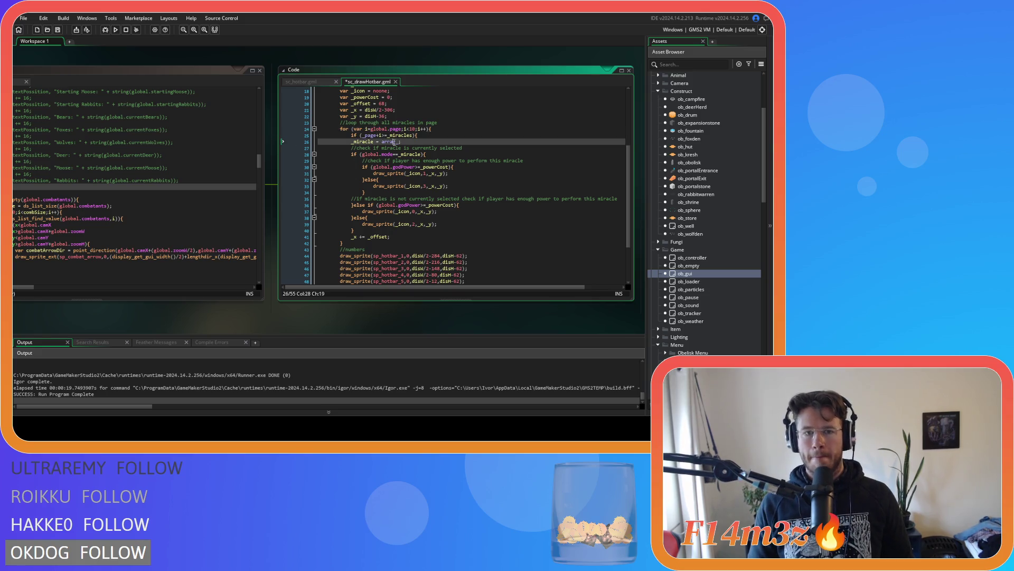
scroll(386, 146, up, 2)
double_click(370, 167)
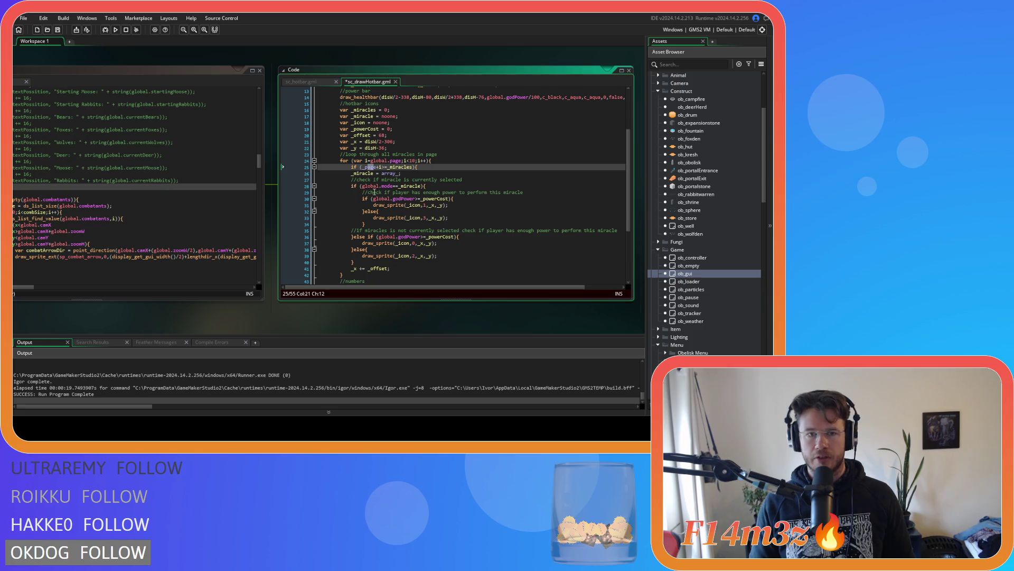
scroll(403, 167, up, 1)
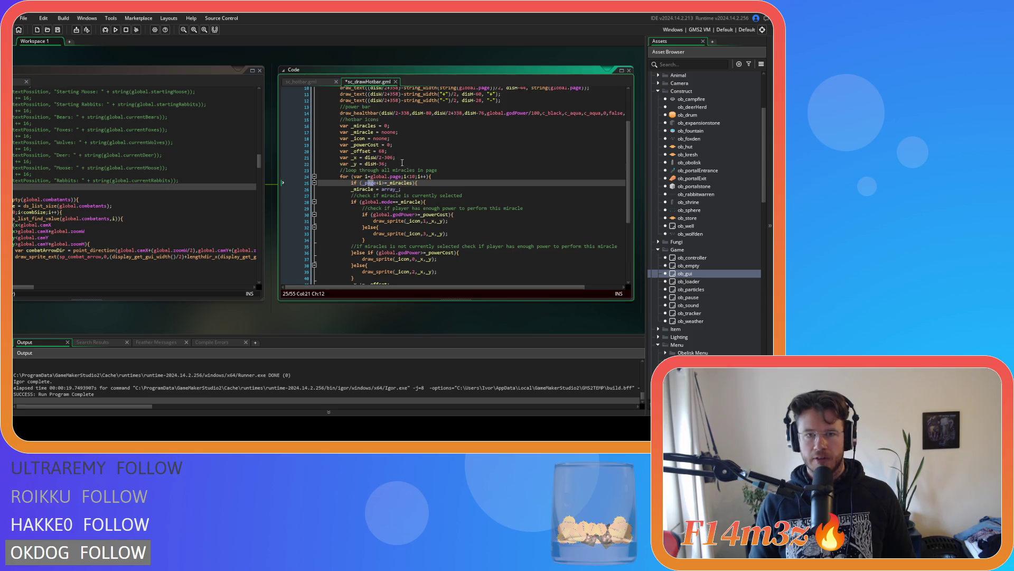
click(403, 165)
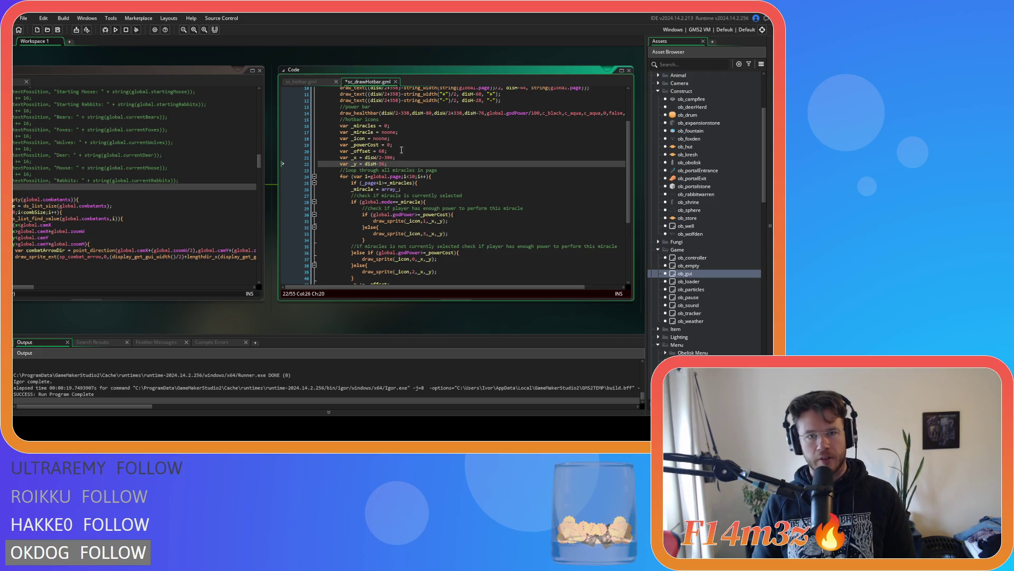
drag(404, 140, 271, 131)
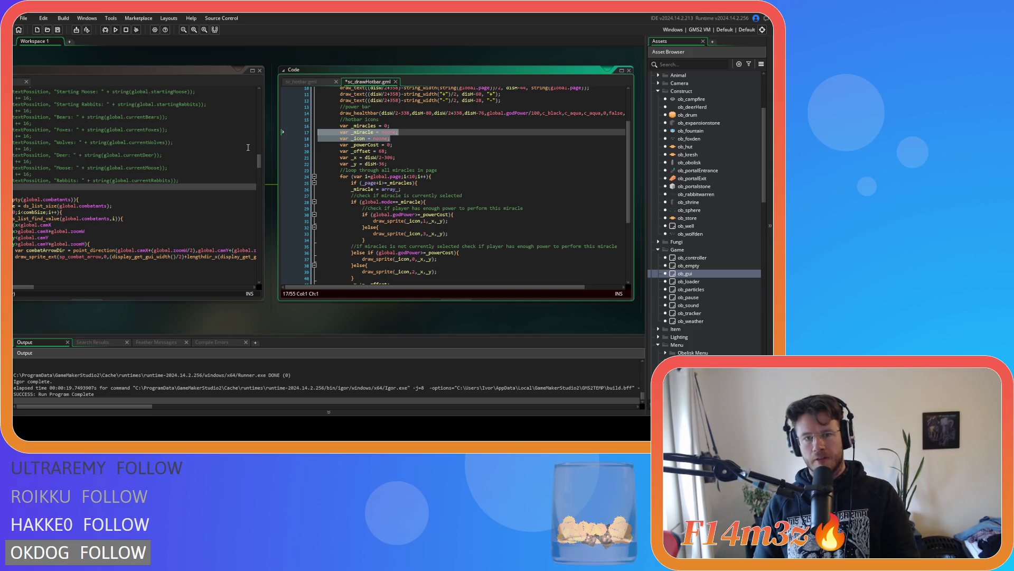
click(398, 143)
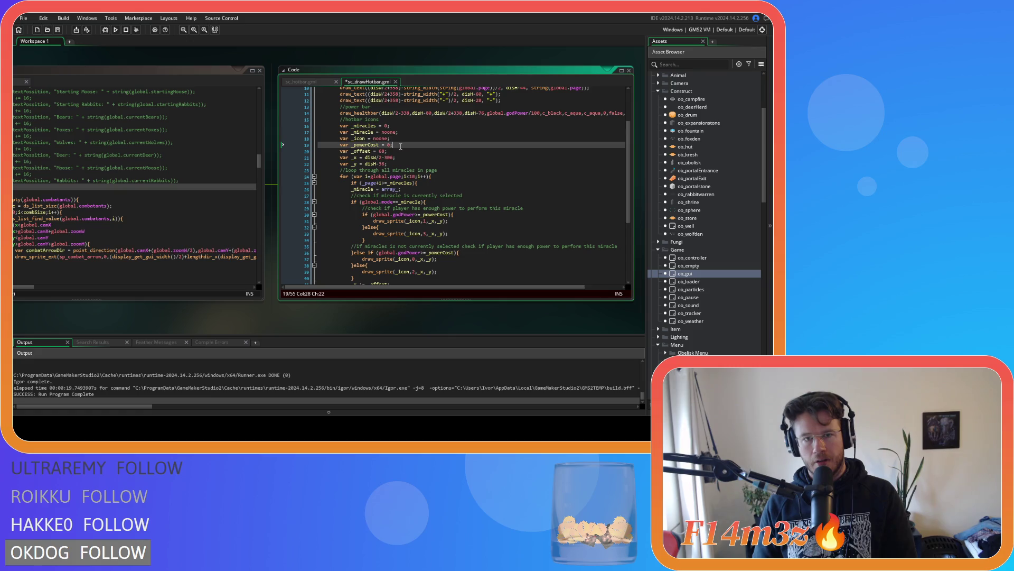
Step: Replace the _icon/_powerCost declarations with var _page = global.page and save
click(290, 138)
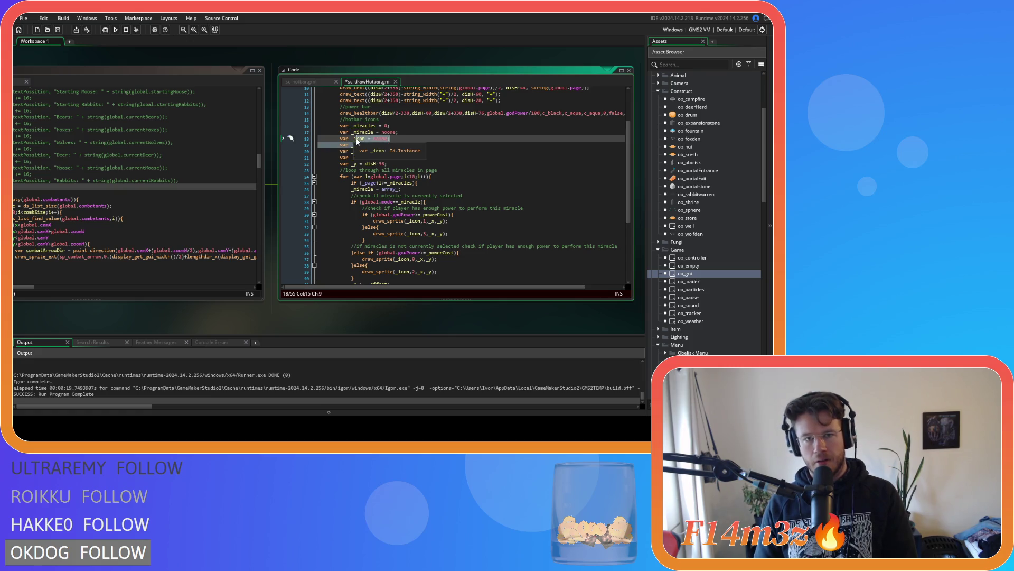
text(page = )
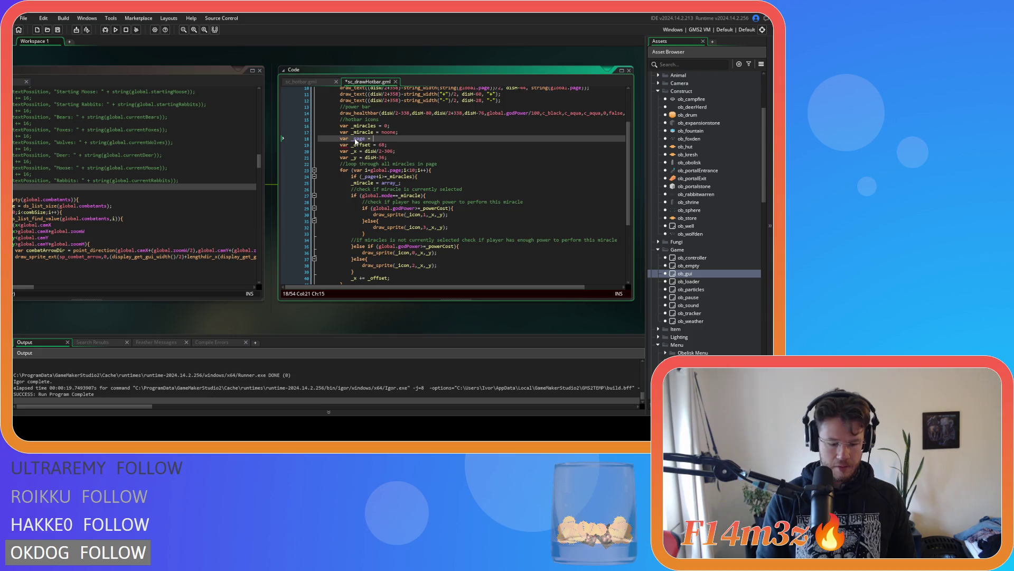
text(global.page)
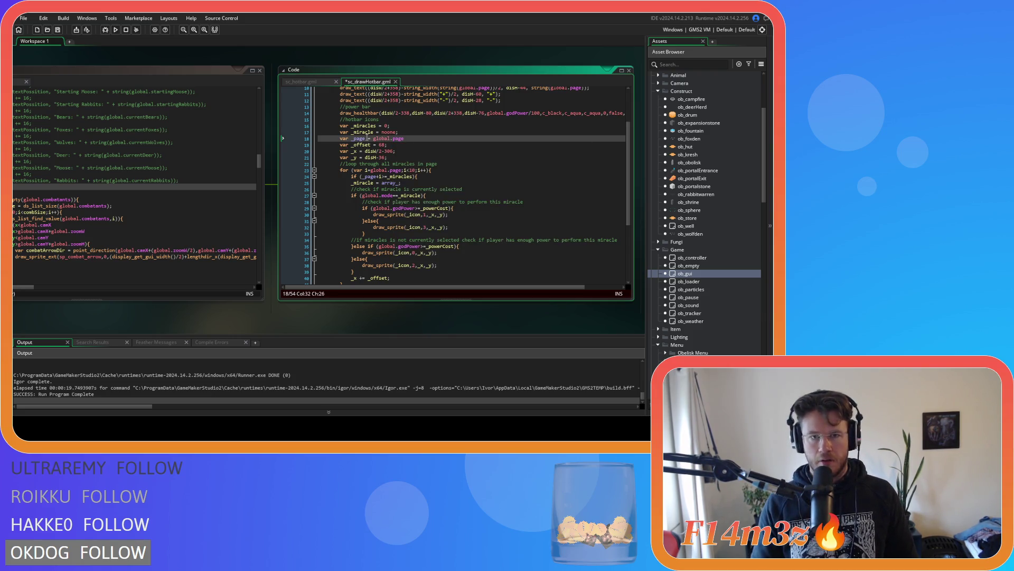
click(445, 156)
key(ctrl+s)
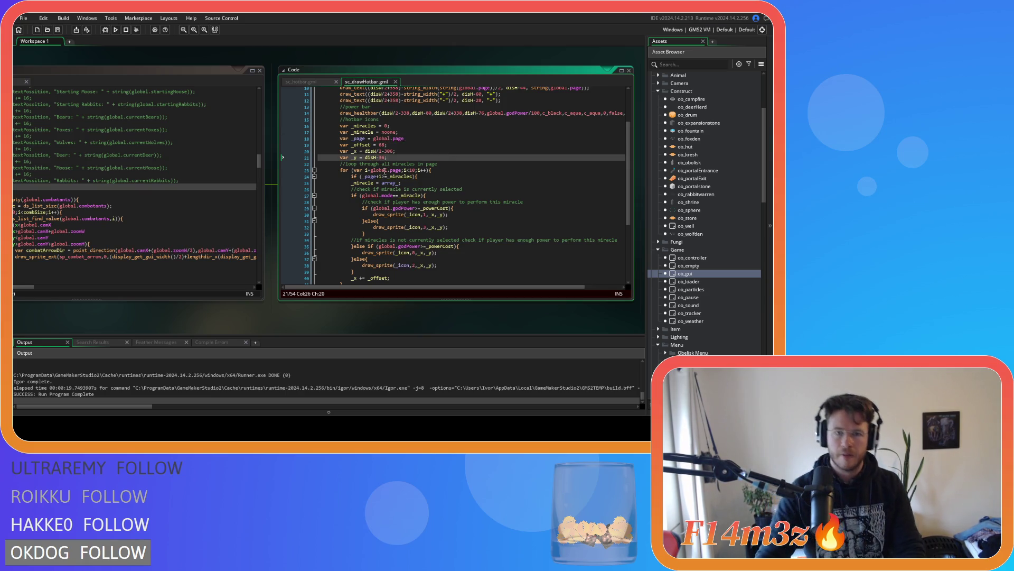
Step: Start the loop at _page instead of global.page, save, and add a line after the _miracle assignment
drag(403, 171, 372, 176)
text(_page)
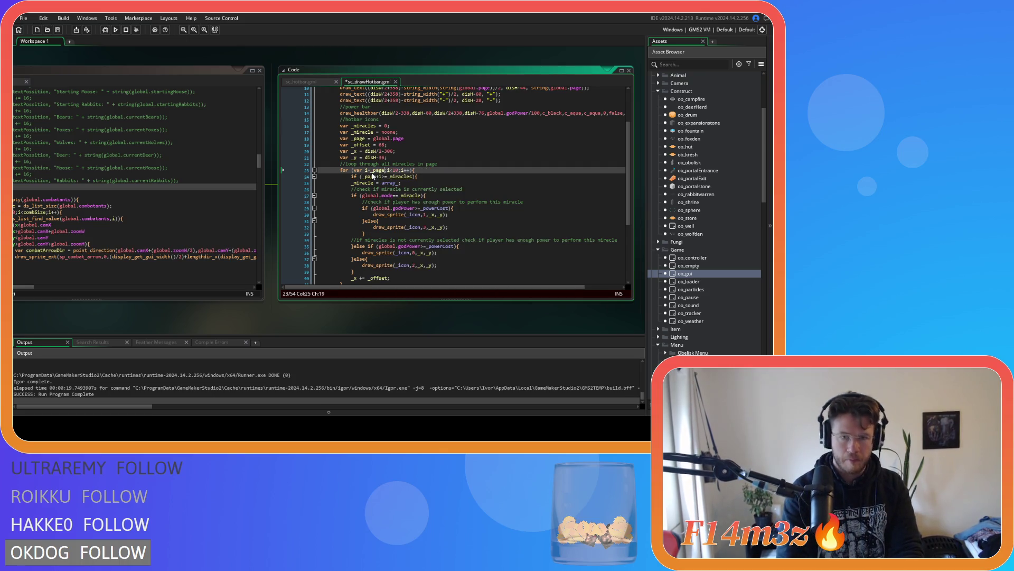
click(418, 176)
key(ctrl+s)
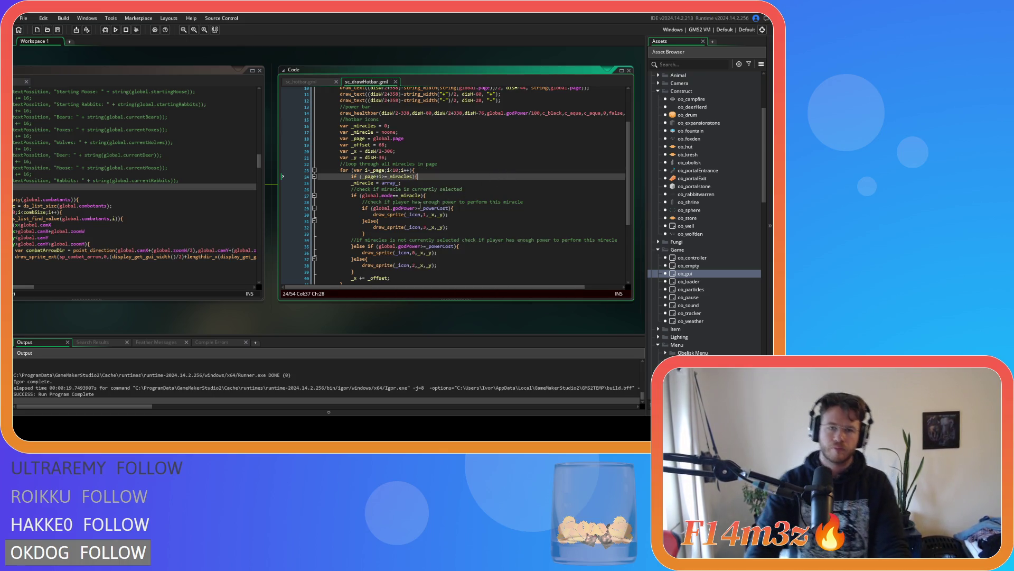
click(413, 185)
key(Return)
key(ctrl+z)
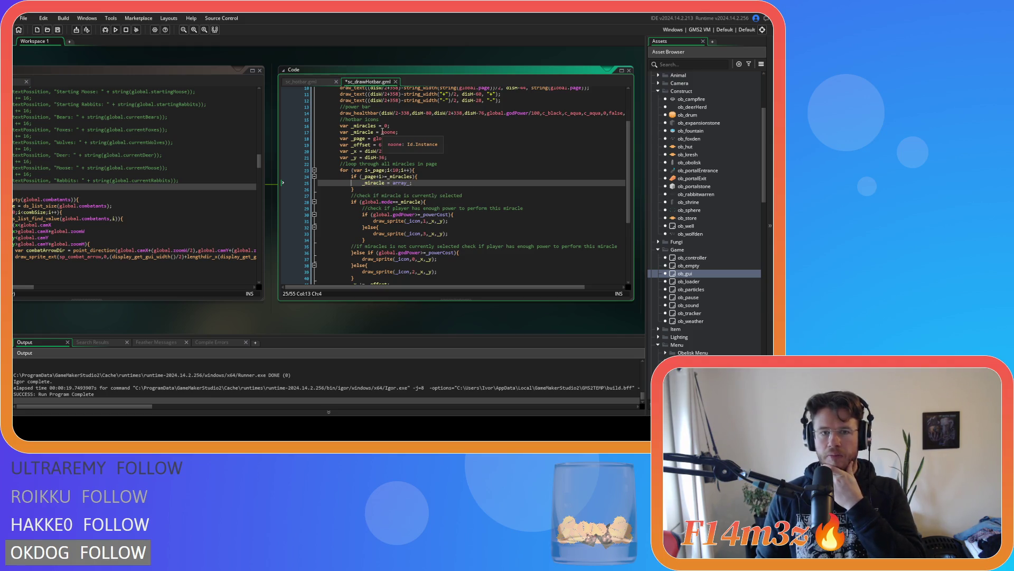
Step: Set _miracles = array_length(global.spellbook) and save sc_drawHotbar
double_click(392, 132)
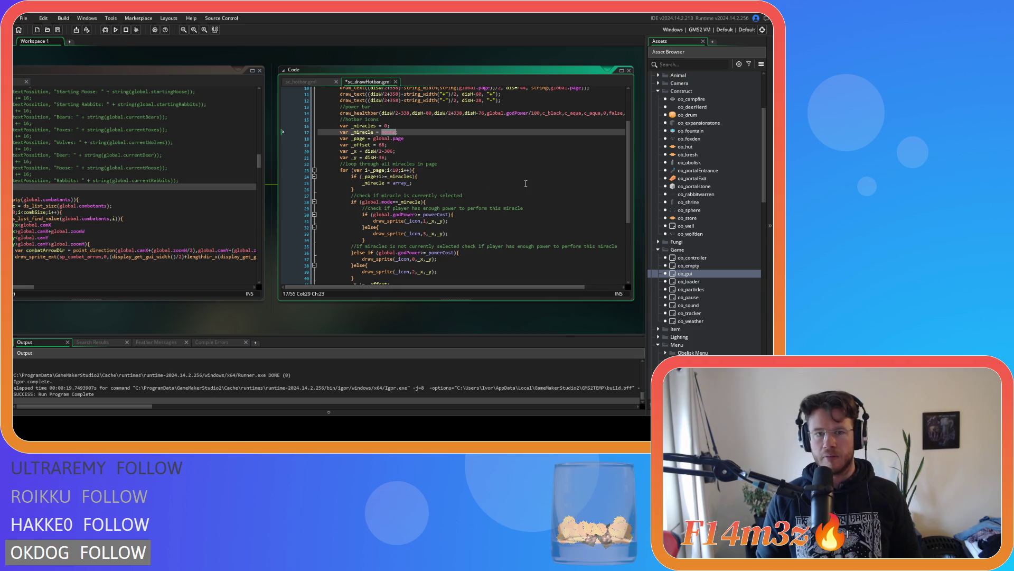
click(387, 126)
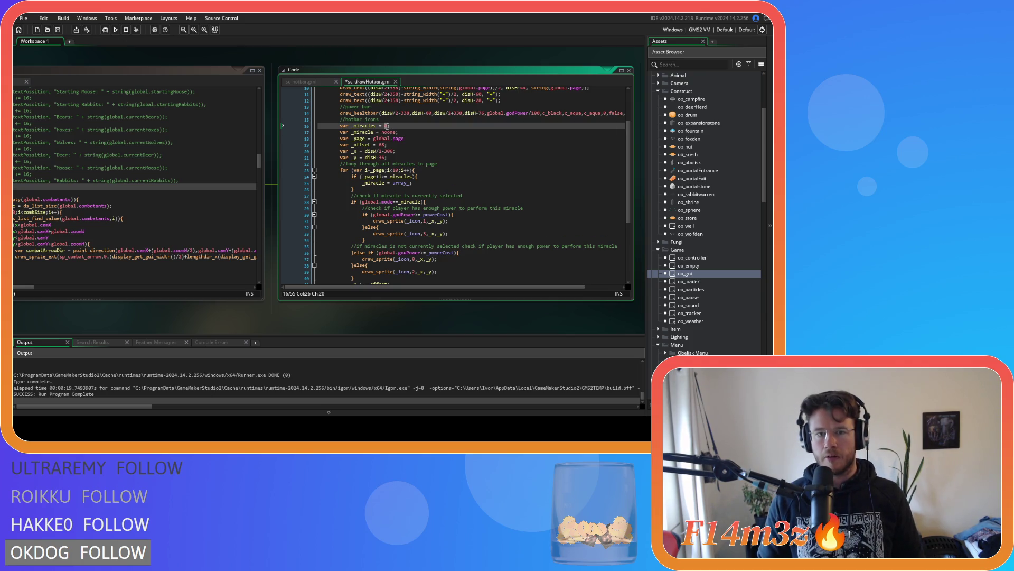
text(global)
key(BackSpace)
key(BackSpace)
key(BackSpace)
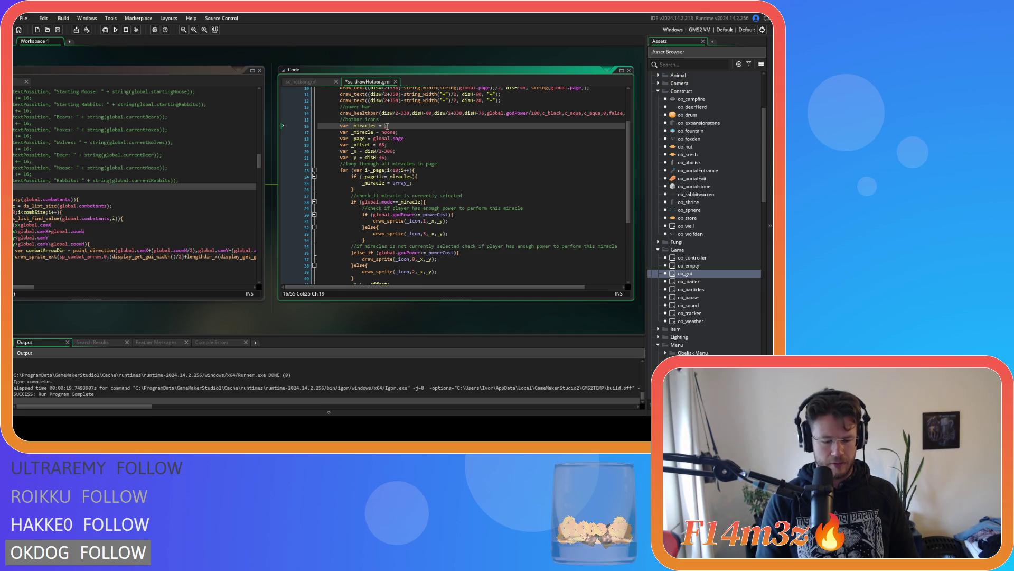
text(rray_le)
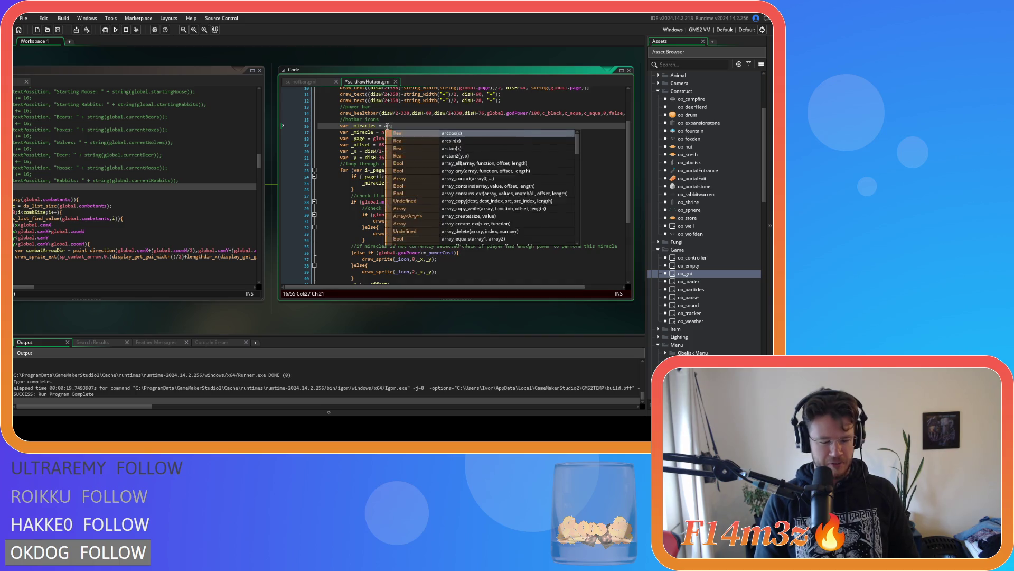
key(Return)
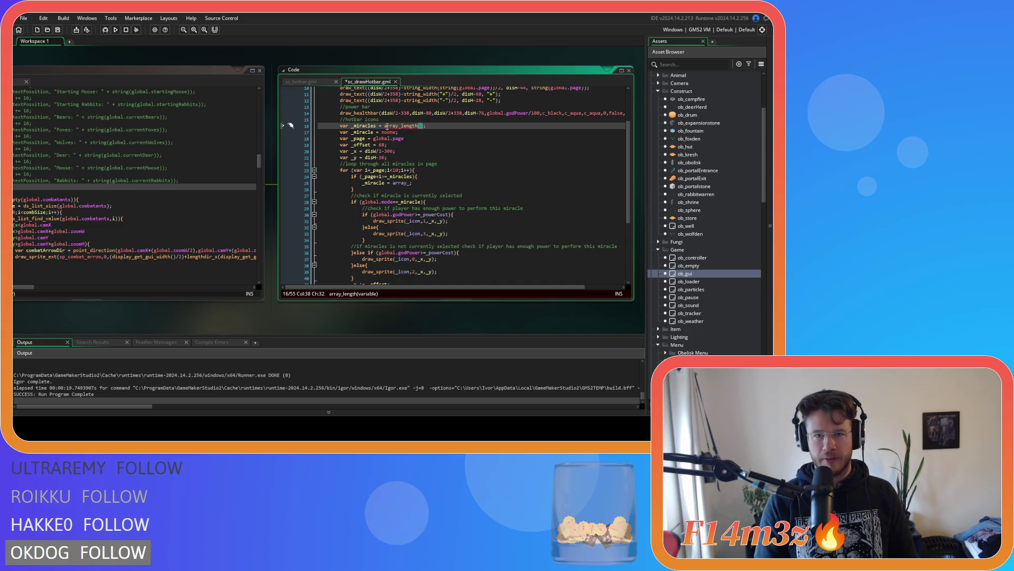
text(global.spellbook)
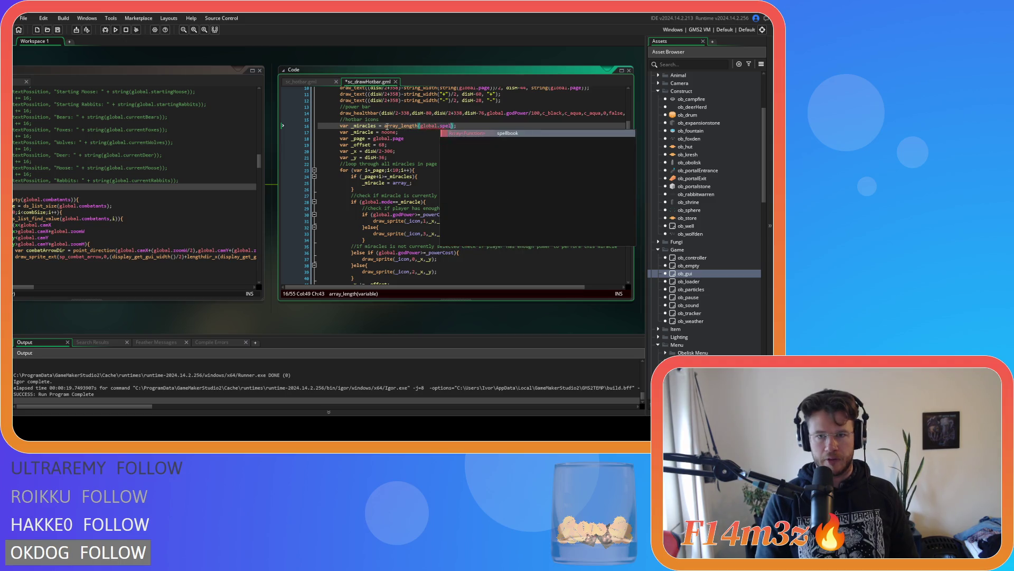
key(ctrl+s)
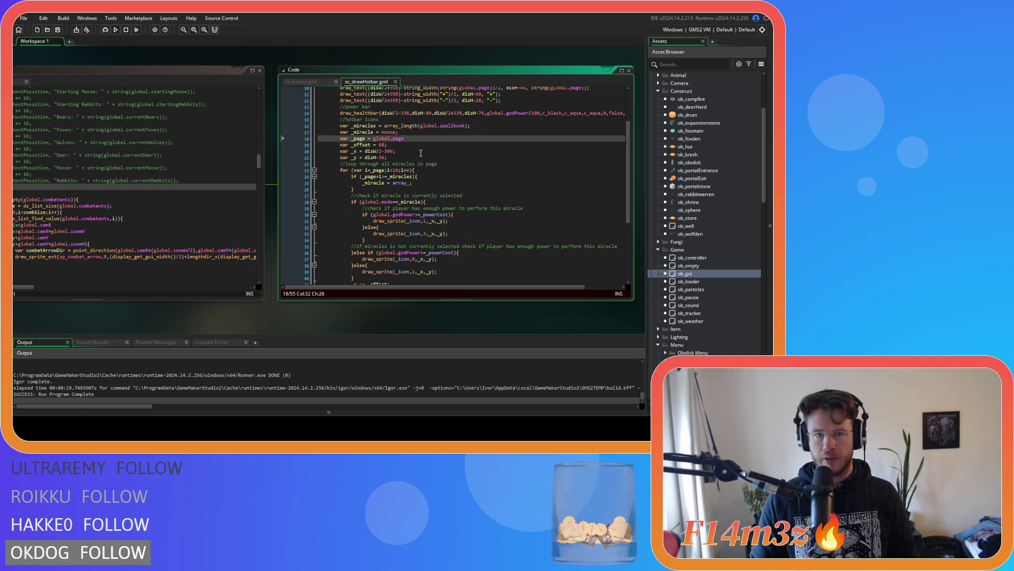
Step: Change page+ to i in the _miracles check, then return to sc_hotbar.gml
click(426, 149)
click(448, 172)
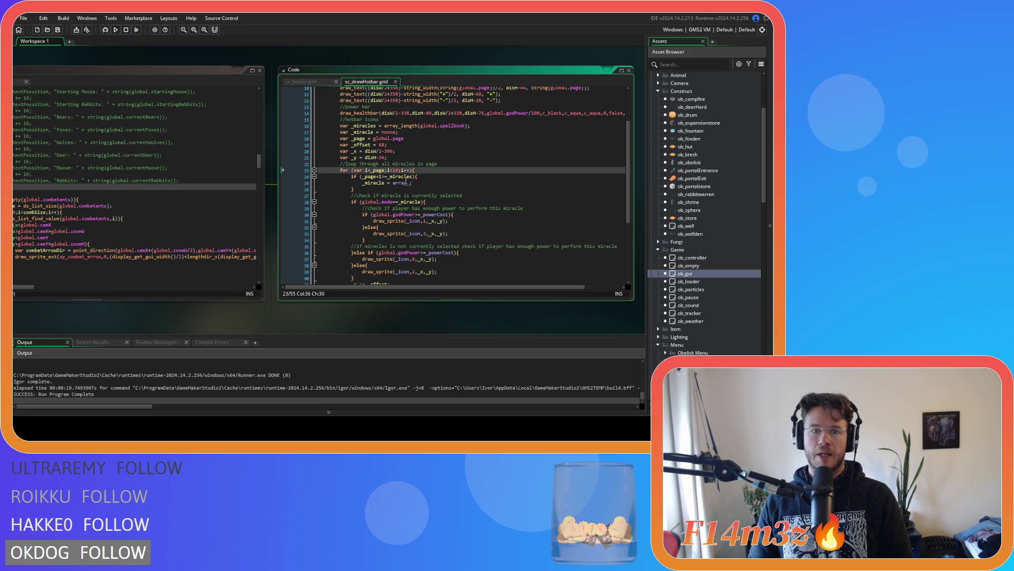
click(438, 189)
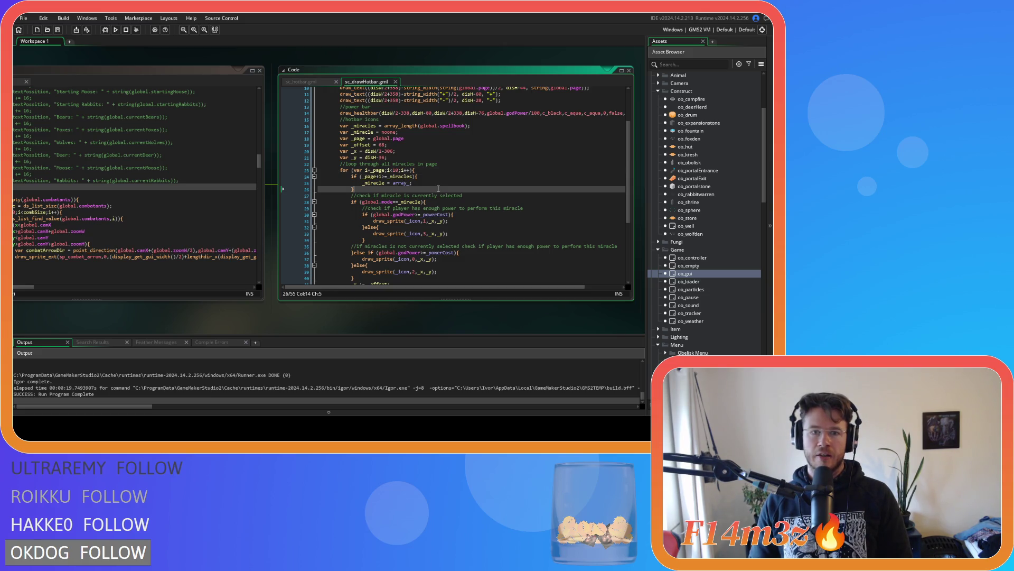
drag(362, 177, 379, 176)
text(i)
click(415, 176)
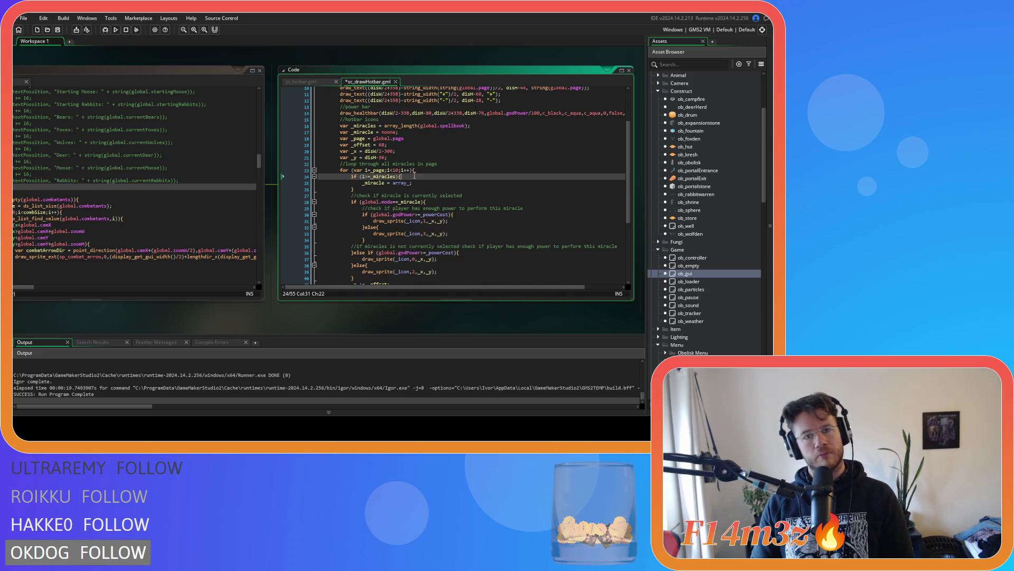
click(302, 82)
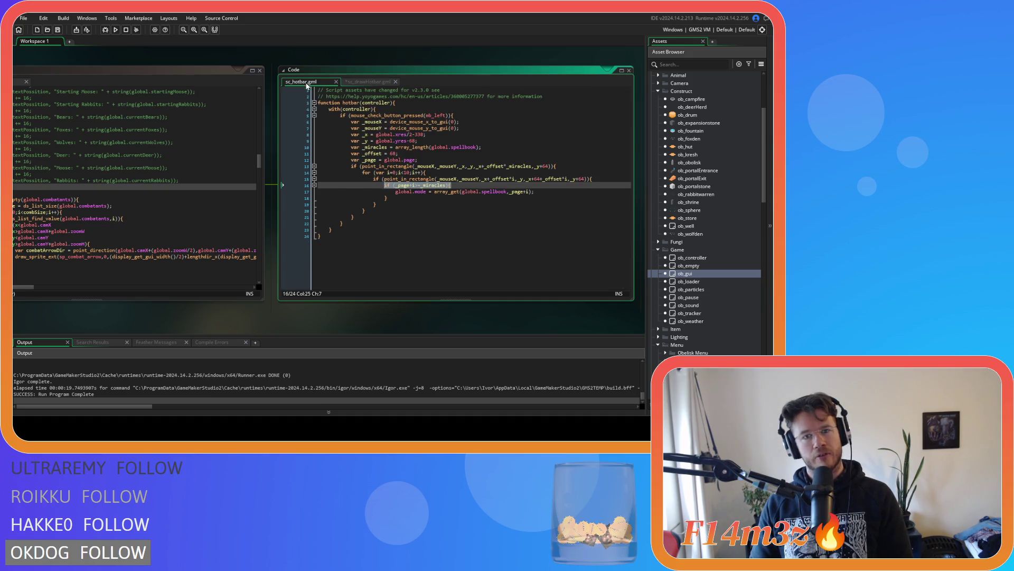
Step: Change sc_hotbar's line 16 page check from == to <= and save the script
click(416, 186)
key(Right)
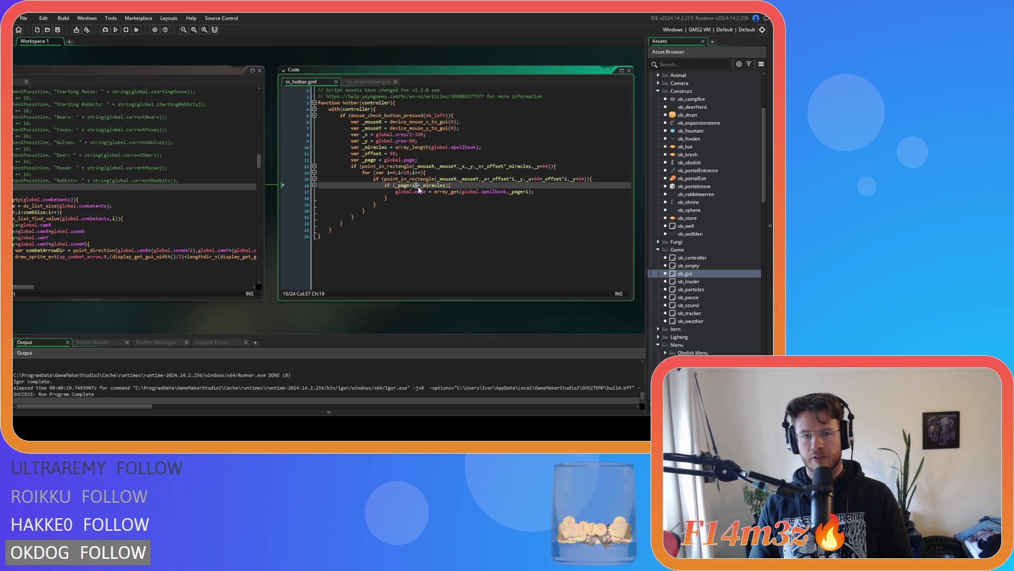
text(<)
drag(407, 191, 495, 192)
key(ctrl+s)
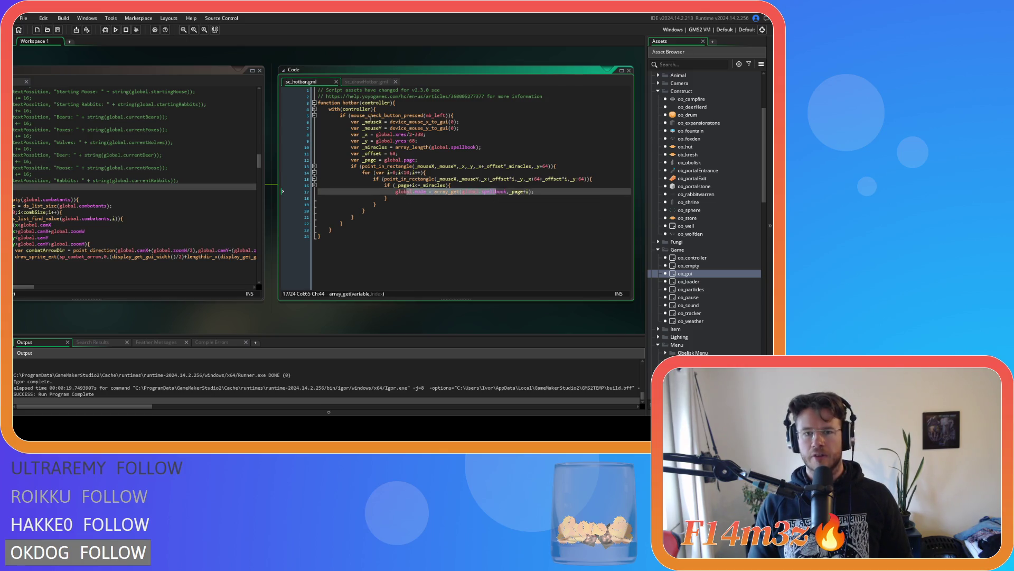
Step: In sc_drawHotbar, make the line 24 condition read i<=_miracles
click(364, 83)
click(367, 177)
text(<=_miracles){)
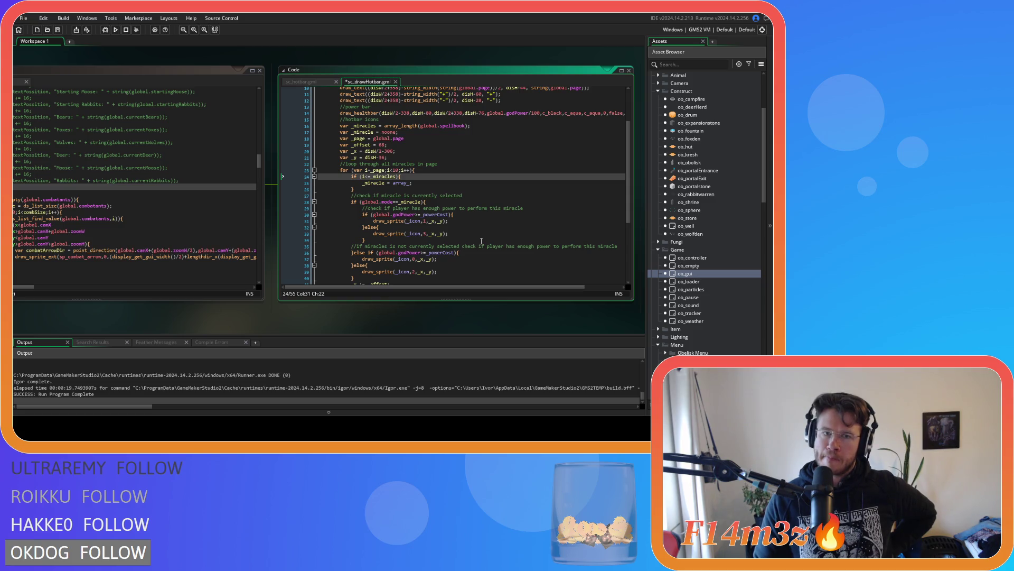
Step: Select the drawing code on lines 27–41 and indent it one level under the line 24 check
scroll(460, 236, down, 3)
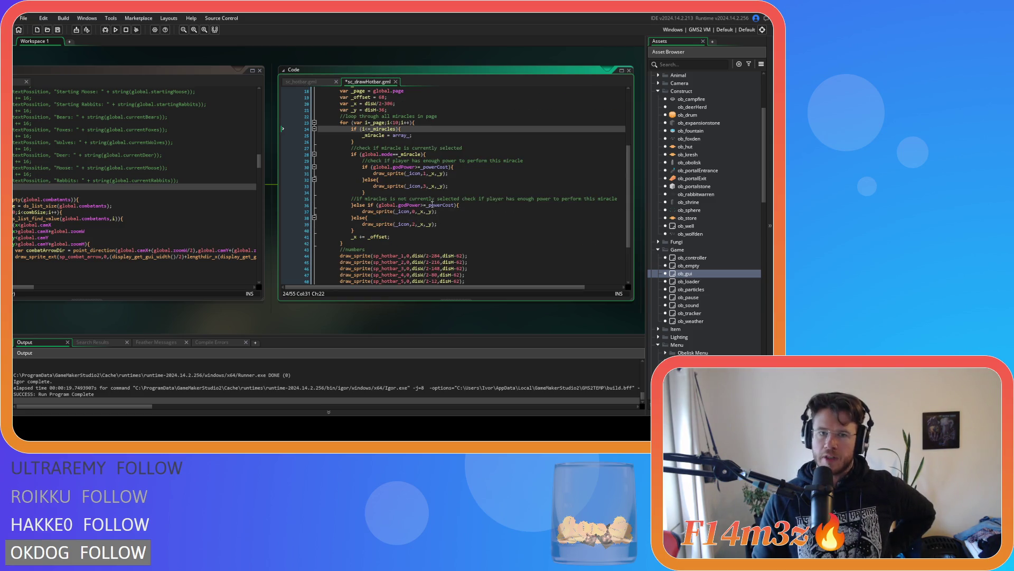
mouse_move(403, 238)
mouse_down()
mouse_move(370, 214)
mouse_move(349, 154)
mouse_move(318, 148)
mouse_up()
key(Delete)
scroll(414, 167, up, 2)
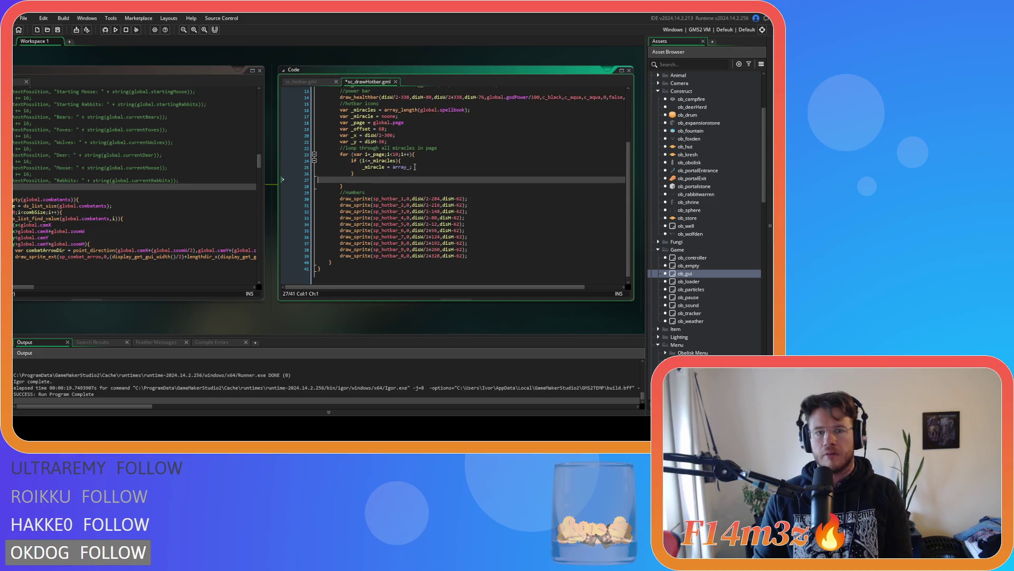
key(ctrl+z)
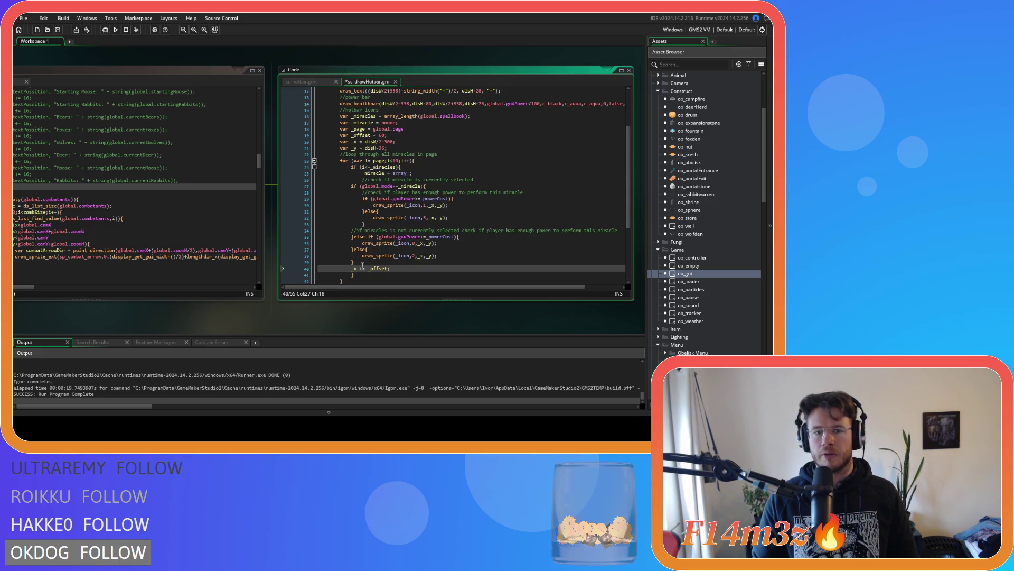
mouse_move(360, 276)
mouse_down()
mouse_move(322, 228)
mouse_move(310, 187)
mouse_up()
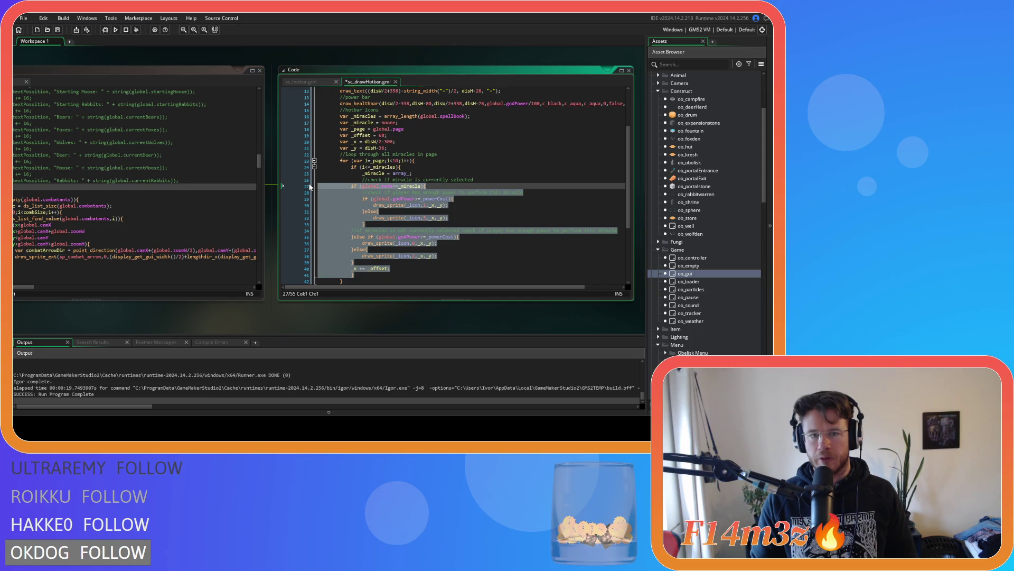
key(Tab)
Step: Settle the block's indentation inside the if (i<_miracles) guard and save sc_drawHotbar
mouse_move(373, 274)
mouse_down()
mouse_move(312, 182)
mouse_move(271, 170)
mouse_move(330, 183)
mouse_up()
key(shift+Tab)
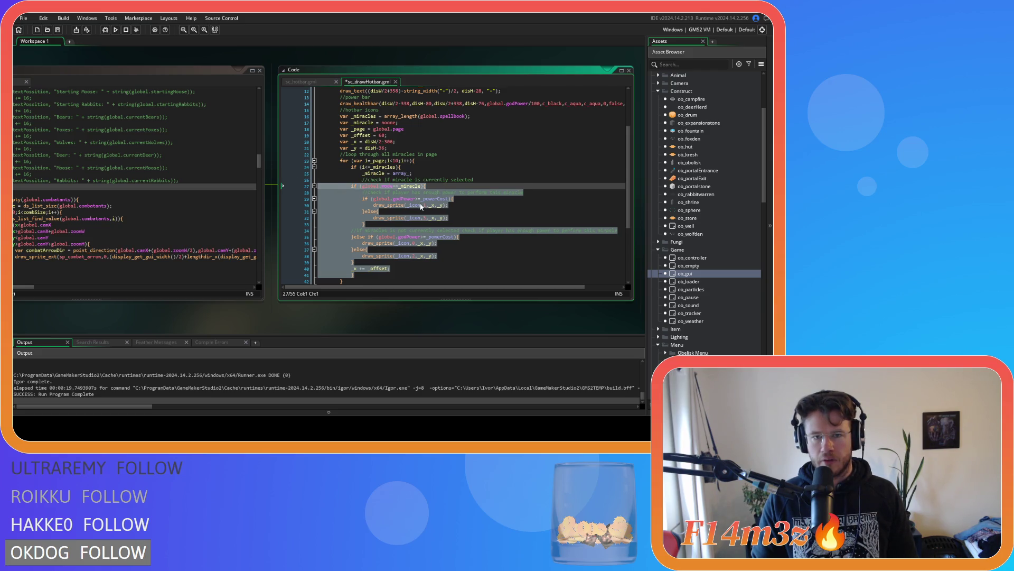
key(Tab)
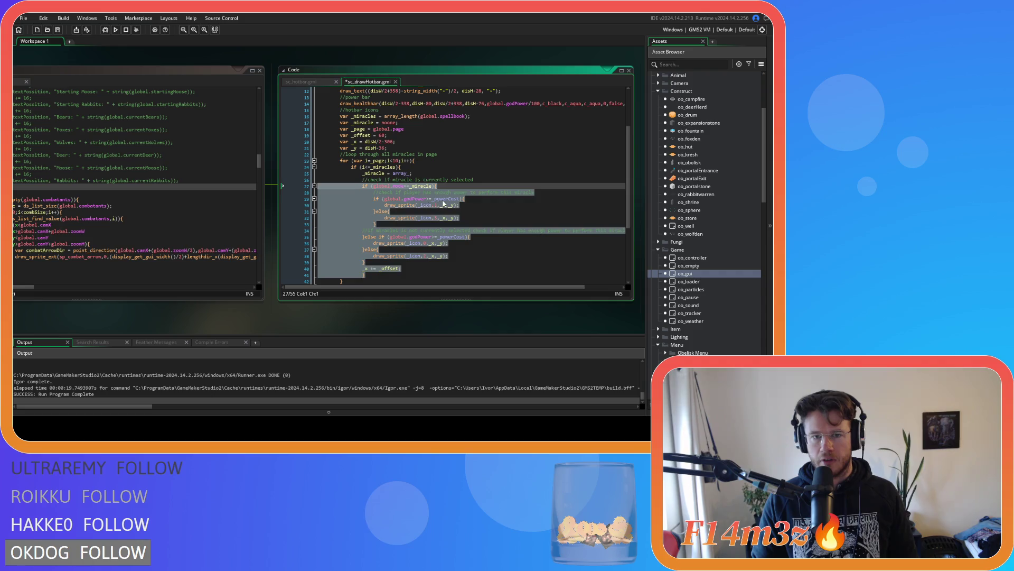
click(414, 168)
key(ctrl+s)
key(Left)
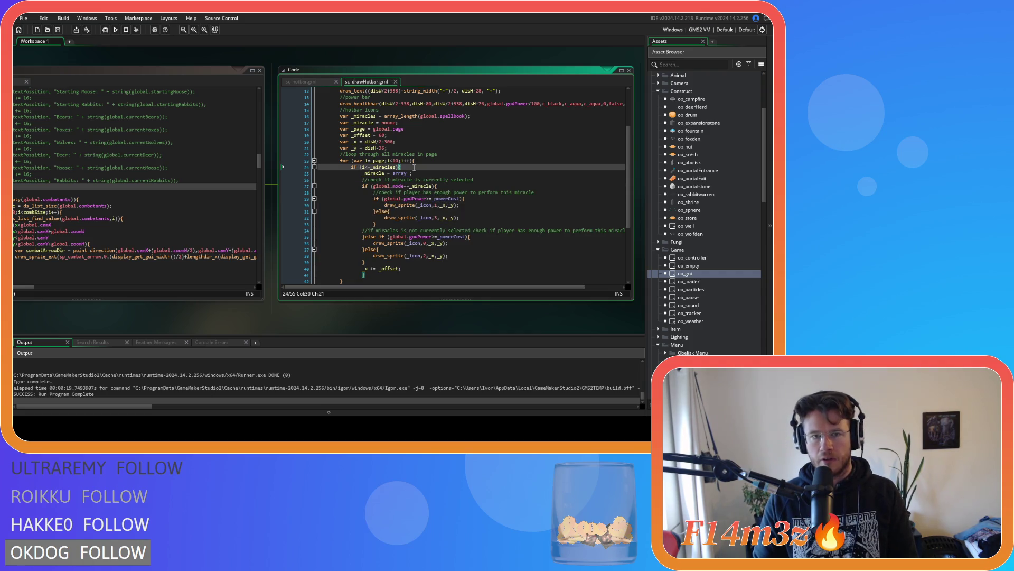
click(424, 180)
click(441, 168)
click(410, 173)
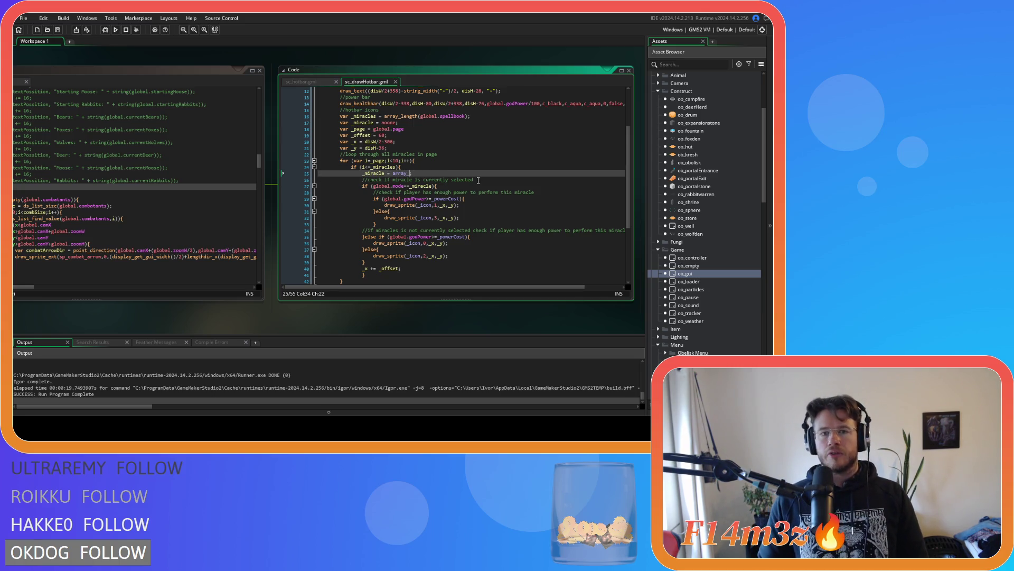
Step: Complete line 25 as array_get(global.spellbook,i) using autocomplete
text(get)
key(Return)
text(global.spel);)
key(Return)
text(,)
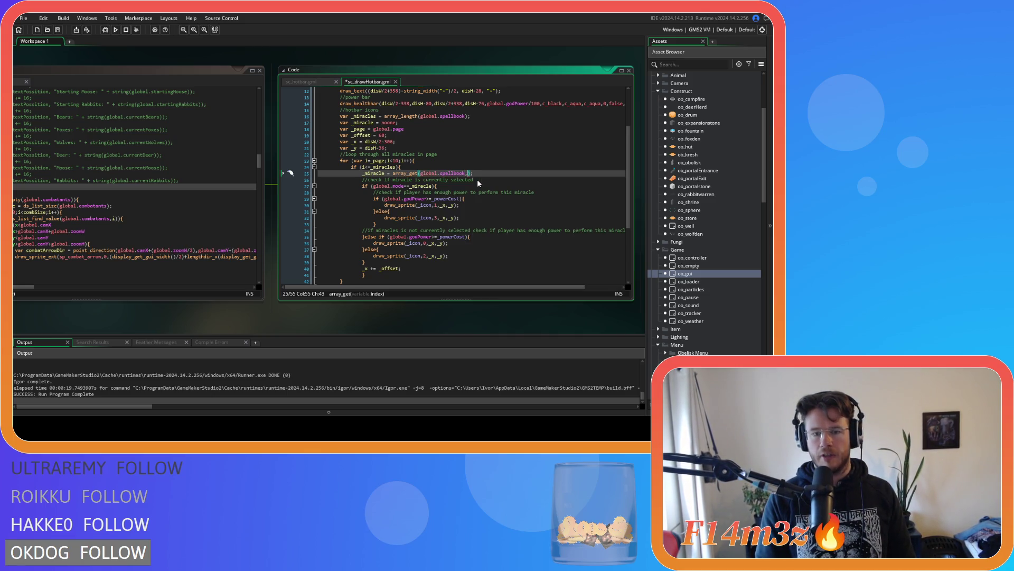
text(i)
key(Escape)
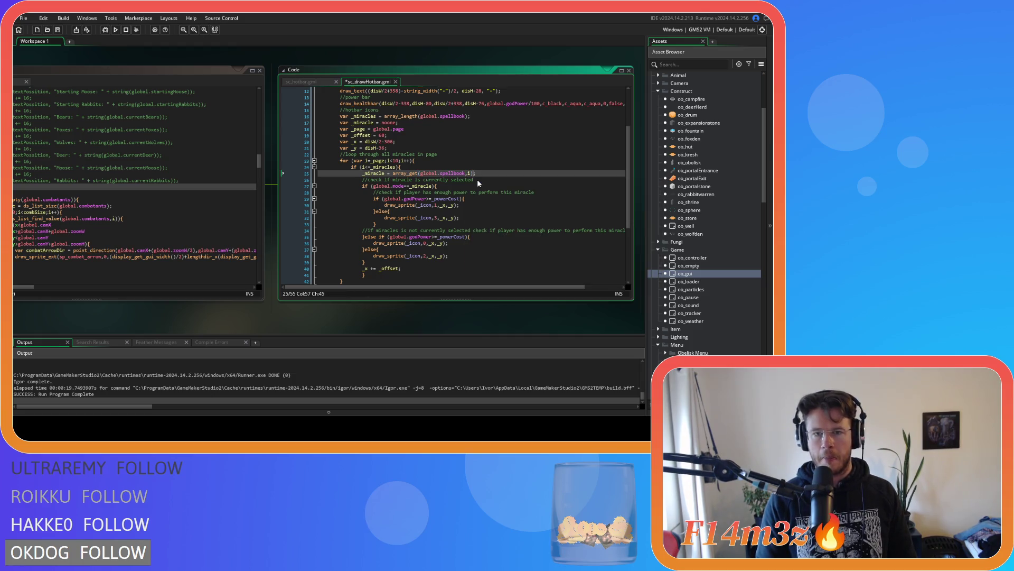
Step: Replace _powerCost with global.mode.cost in the line 29 power check
click(454, 192)
click(391, 186)
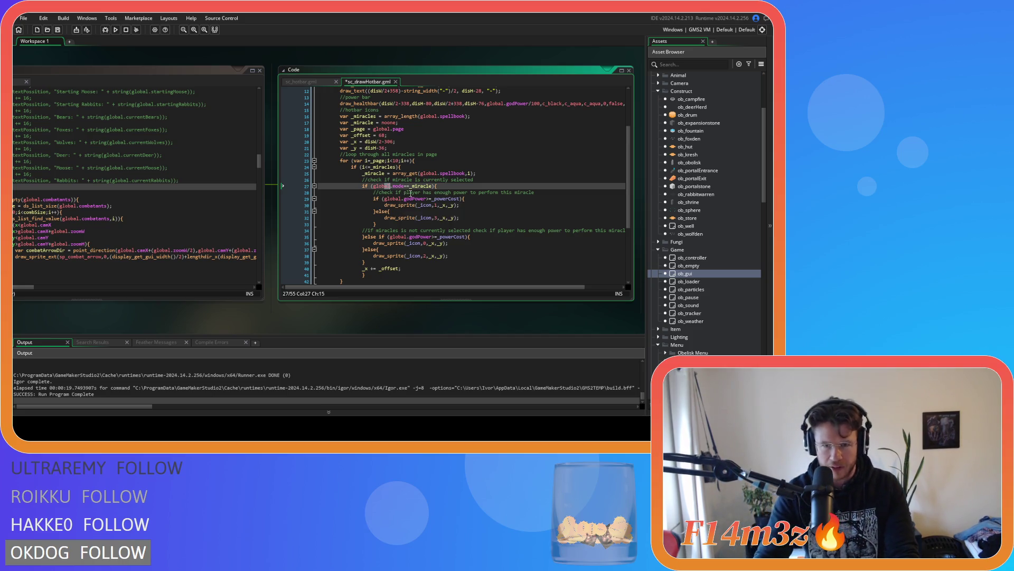
click(415, 186)
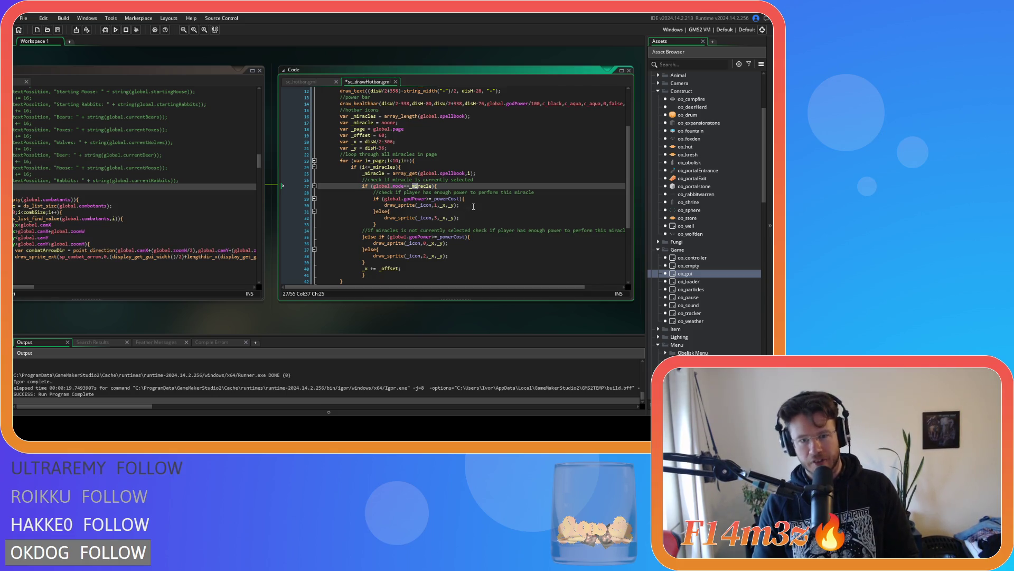
click(473, 206)
key(Up)
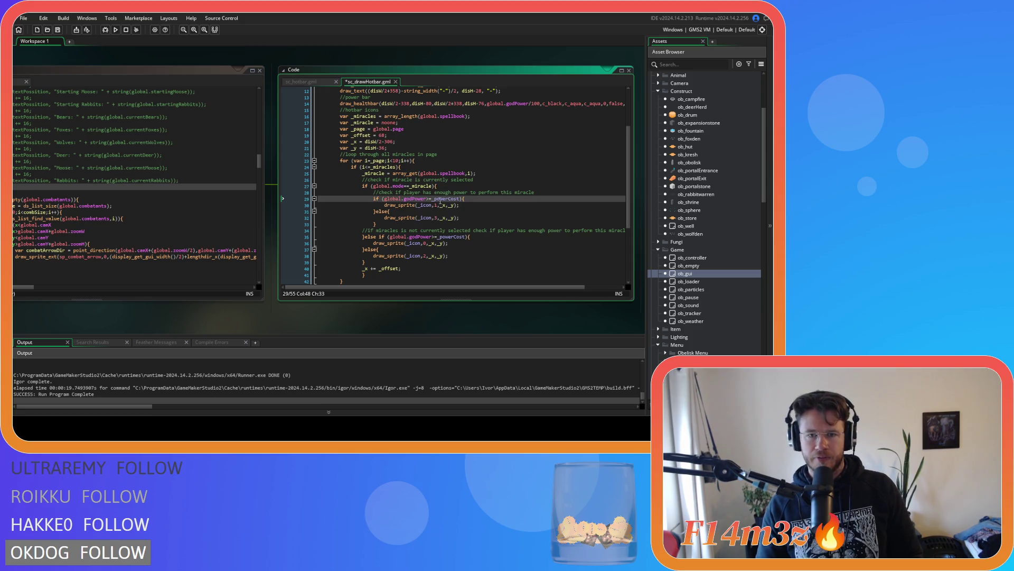
click(418, 199)
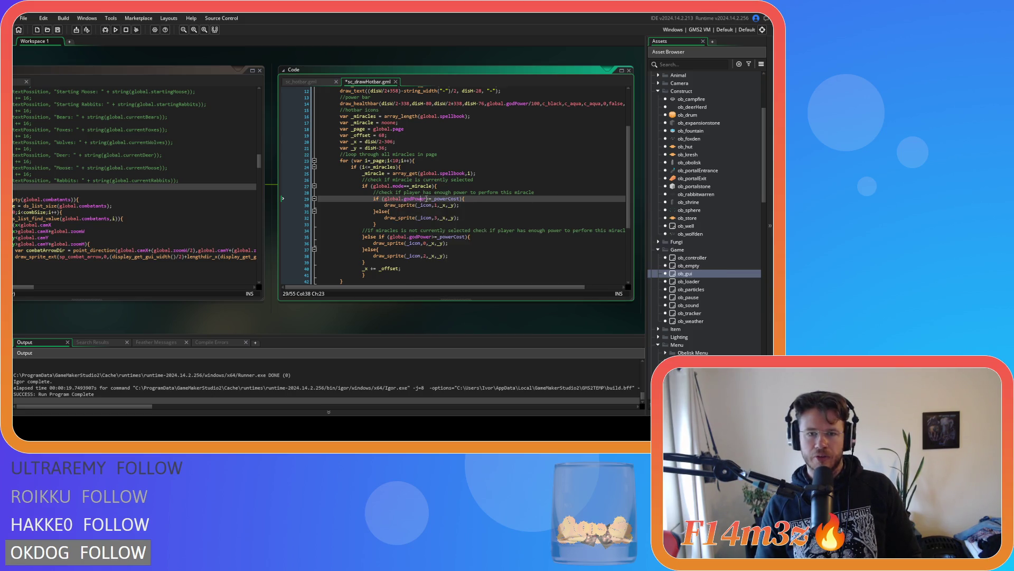
double_click(439, 199)
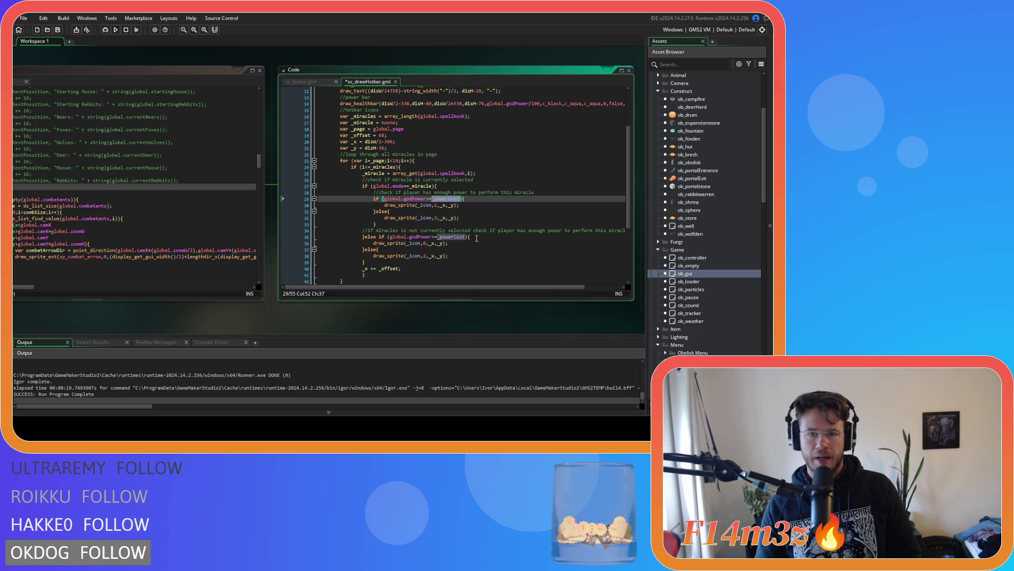
text(global.mode)
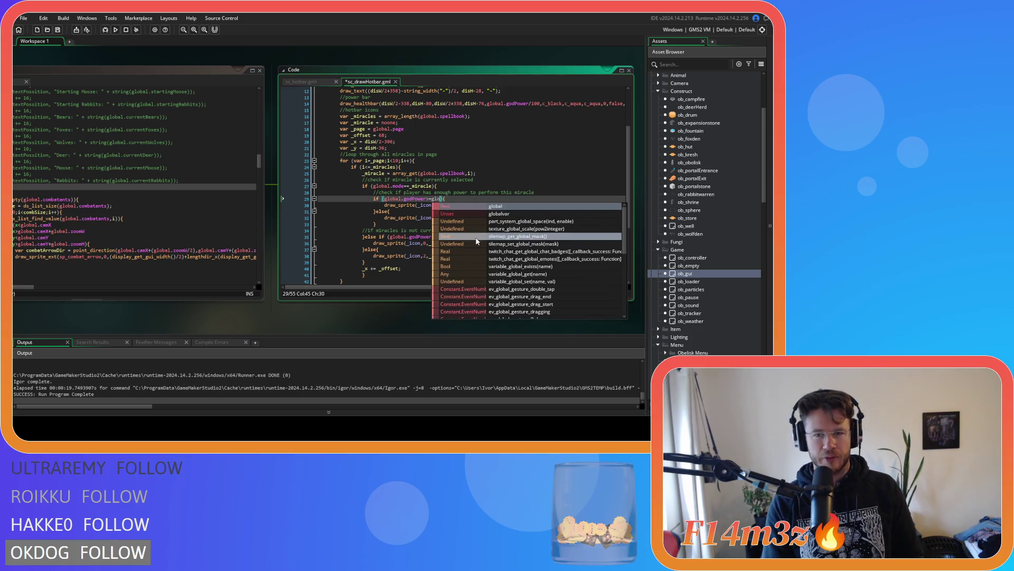
text(.cost)
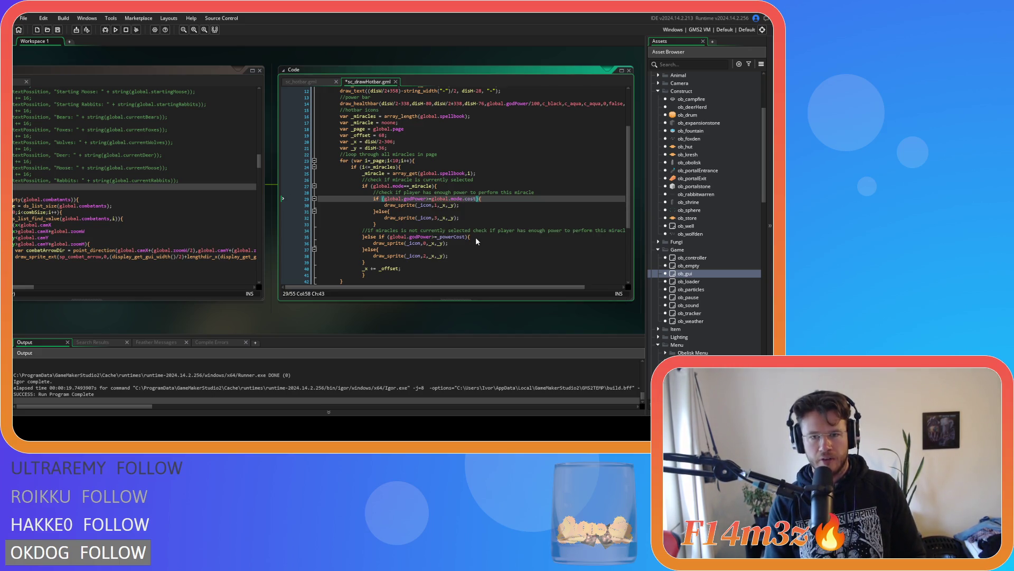
click(459, 224)
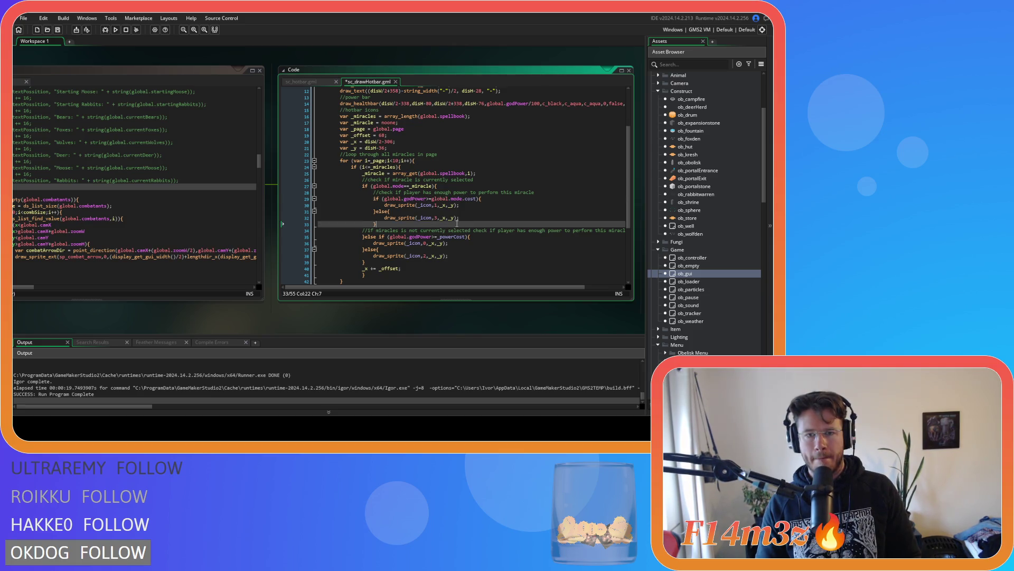
Step: Change global.mode to _miracle in the line 29 power check and save
click(385, 173)
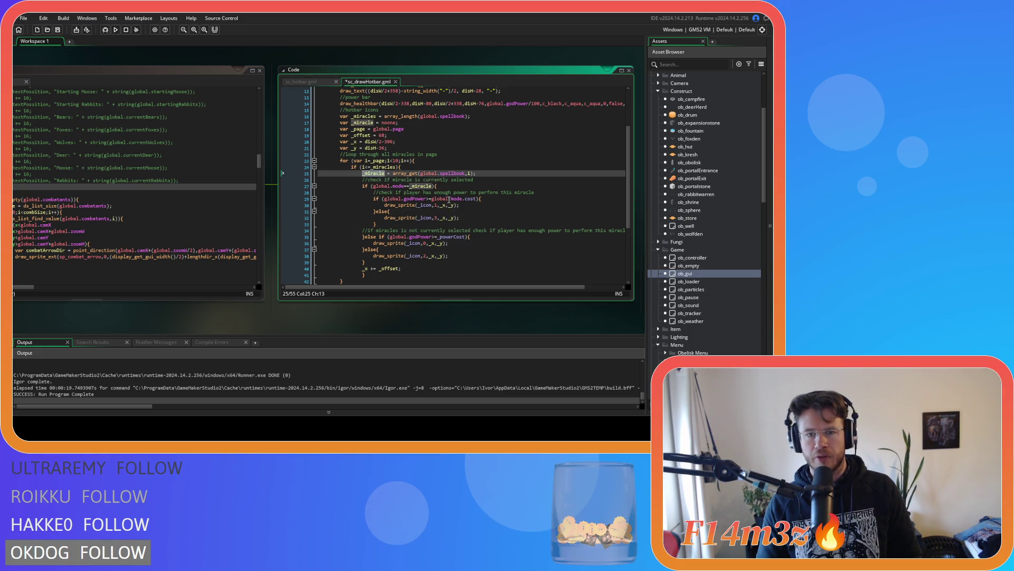
click(435, 199)
key(Left)
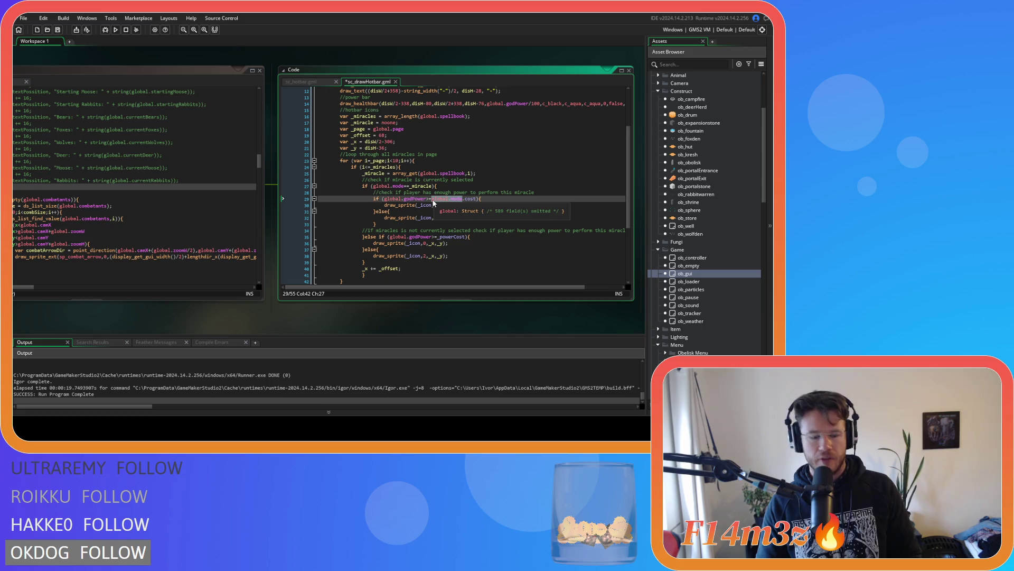
text(_miracle)
click(505, 199)
key(ctrl+s)
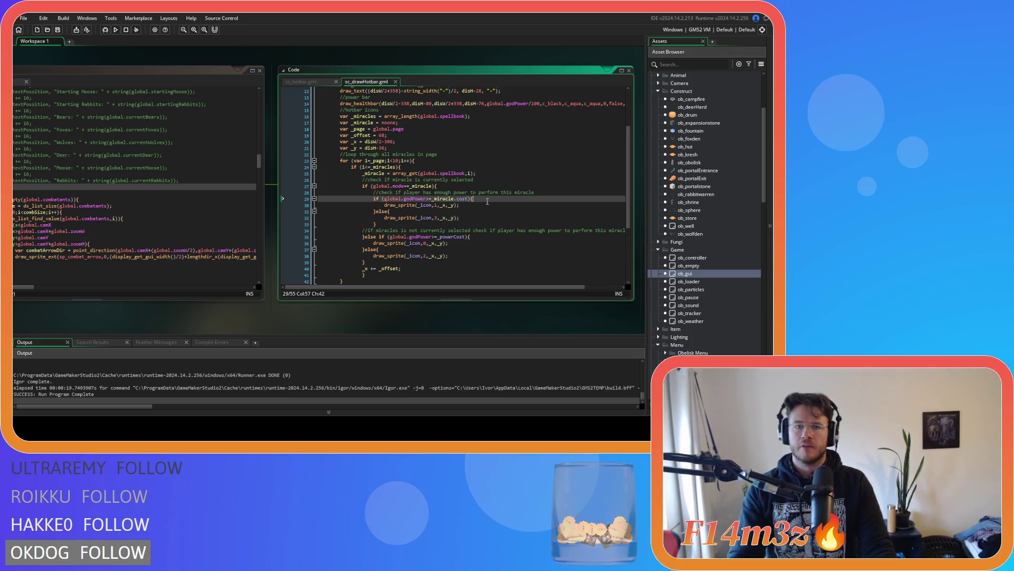
Step: Paste _miracle.cost over _powerCost in the line 35 else-if check
double_click(448, 237)
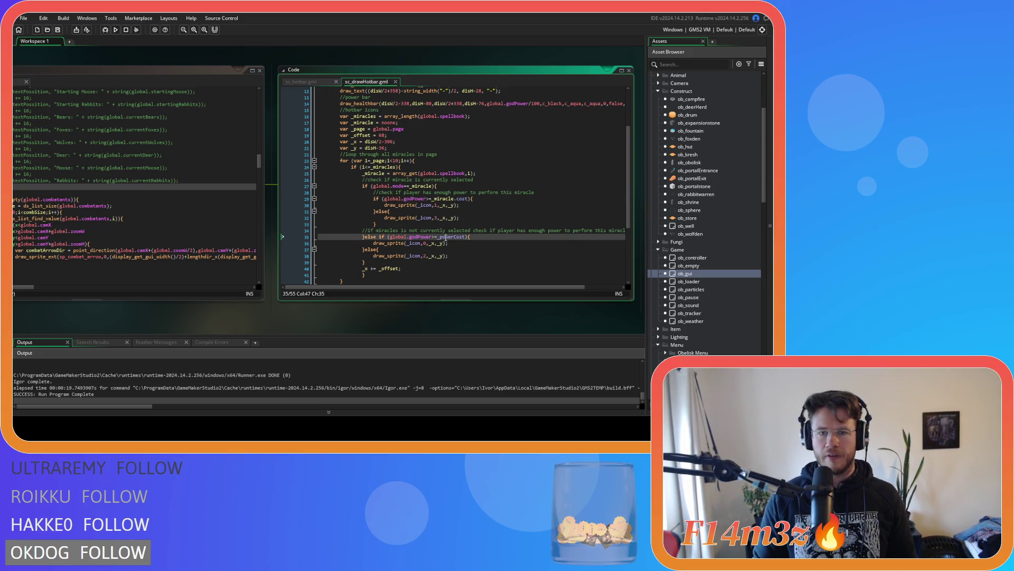
drag(468, 199, 432, 199)
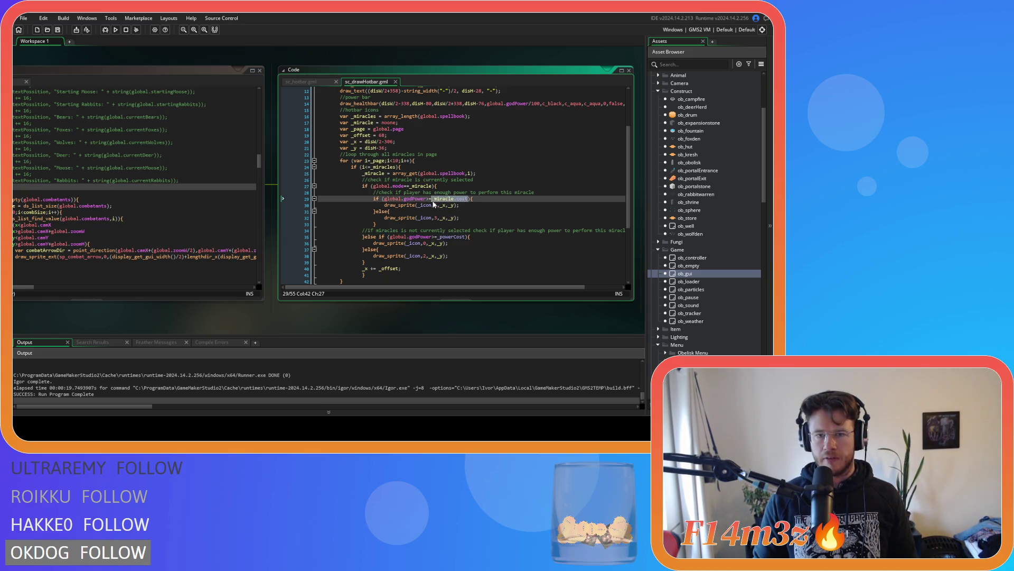
key(ctrl+c)
double_click(451, 237)
key(ctrl+v)
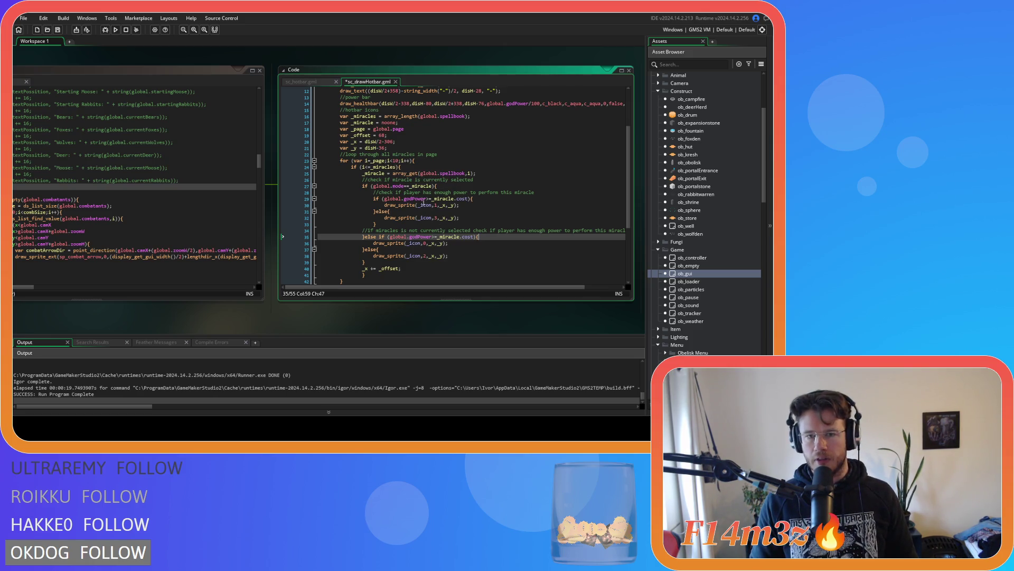
click(424, 206)
double_click(424, 206)
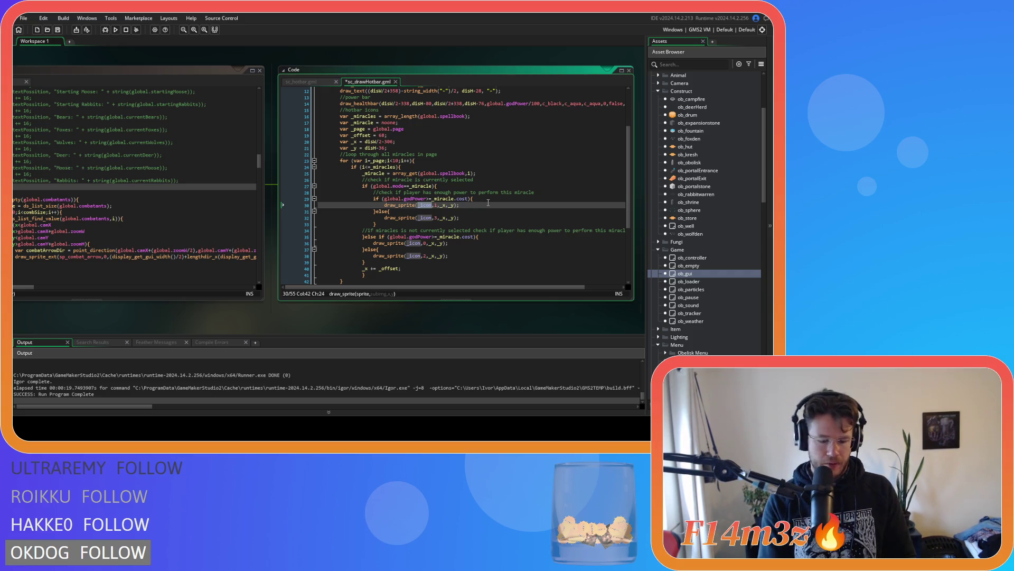
Step: Swap _icon for _miracle.sprite in the draw_sprite calls on lines 30, 32, 36 and 38, then save
text(_miracle.s)
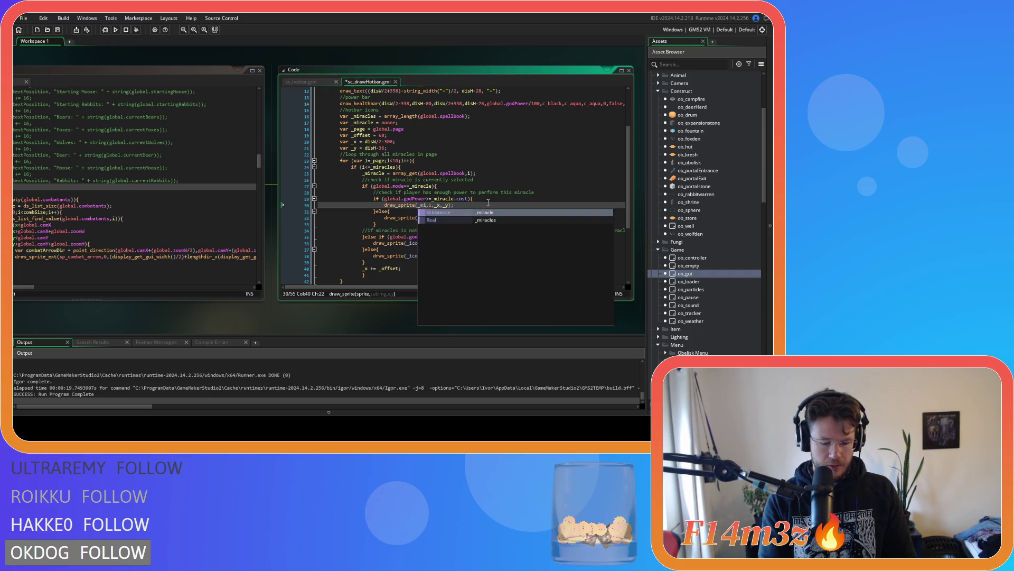
text(prite)
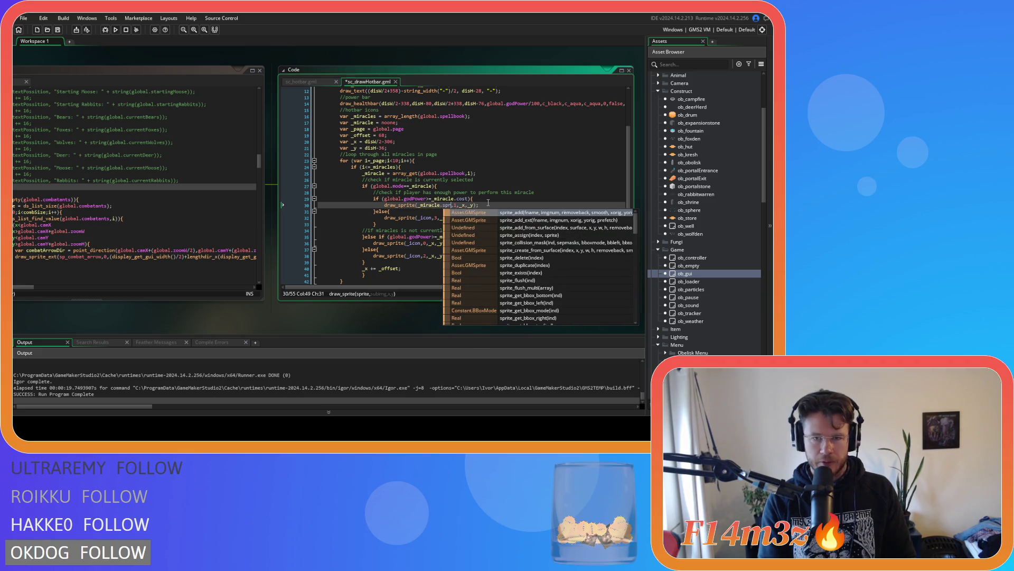
key(shift+Left)
key(shift+Left)
key(shift+Left)
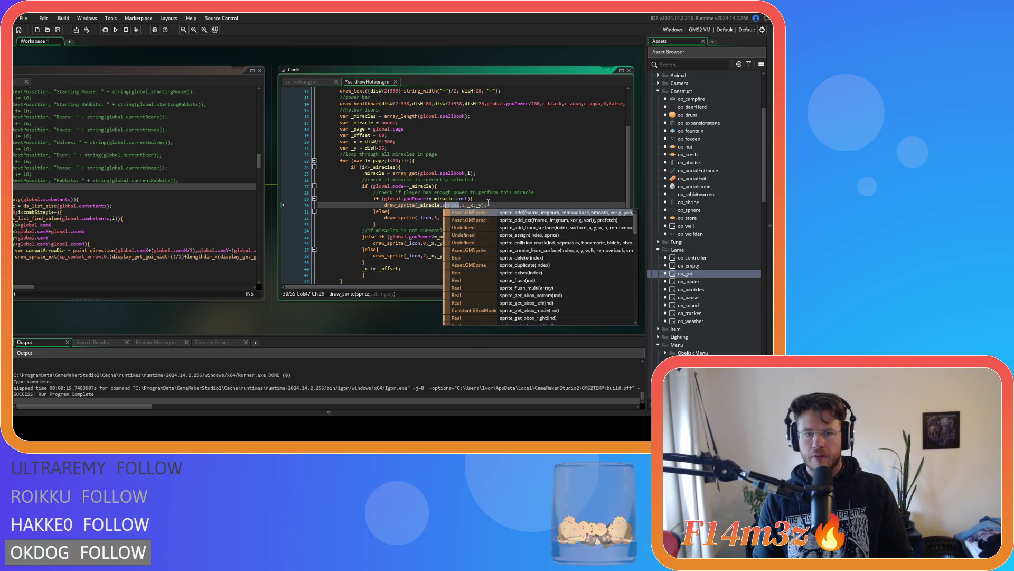
key(ctrl+c)
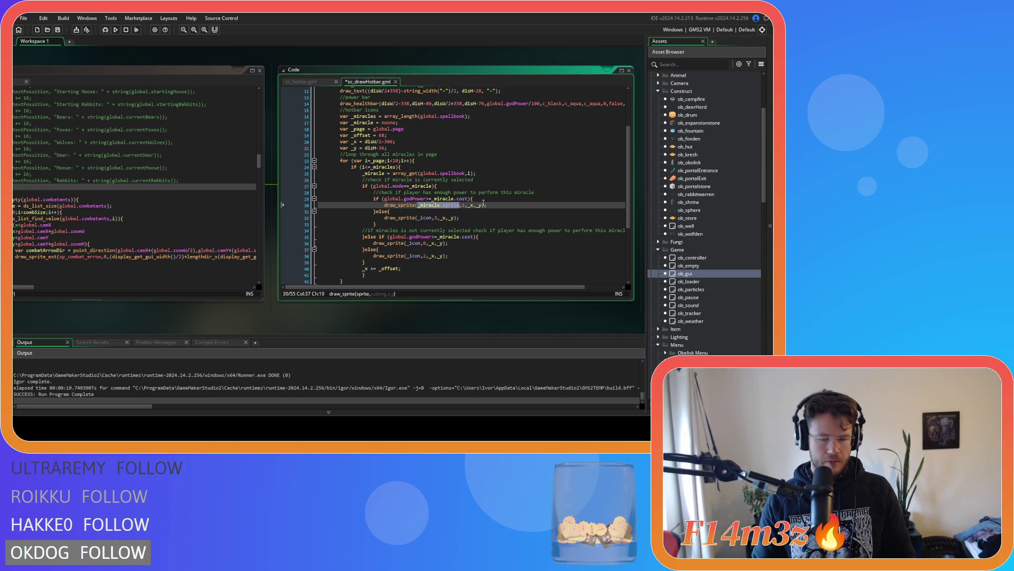
double_click(425, 218)
key(ctrl+v)
double_click(412, 243)
key(ctrl+v)
double_click(412, 256)
key(ctrl+v)
click(491, 249)
key(ctrl+s)
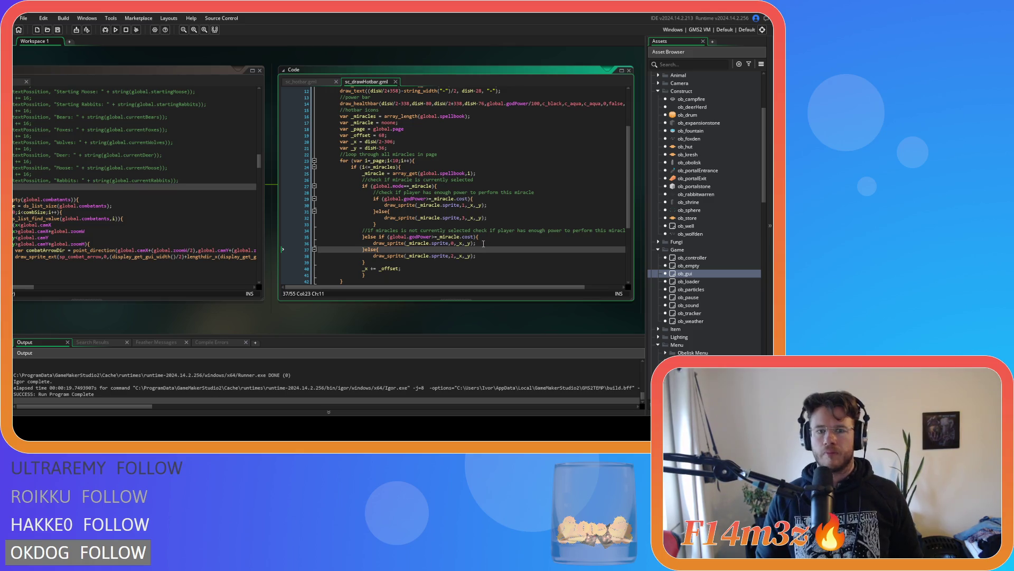
scroll(394, 270, down, 1)
click(410, 263)
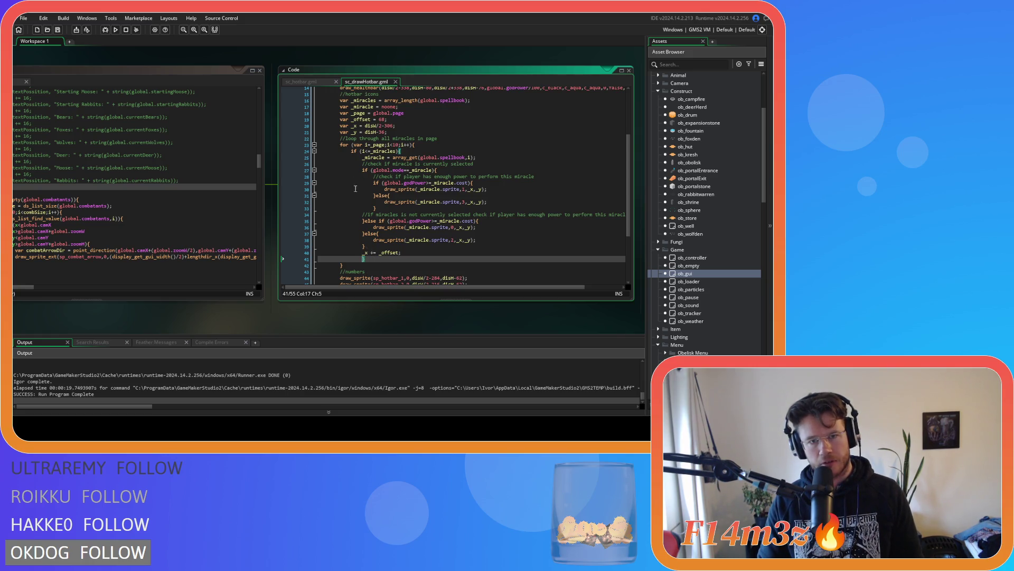
Step: Outdent the loop's closing brace on line 41, save, and check the for and if headers
key(BackSpace)
key(ctrl+s)
click(497, 140)
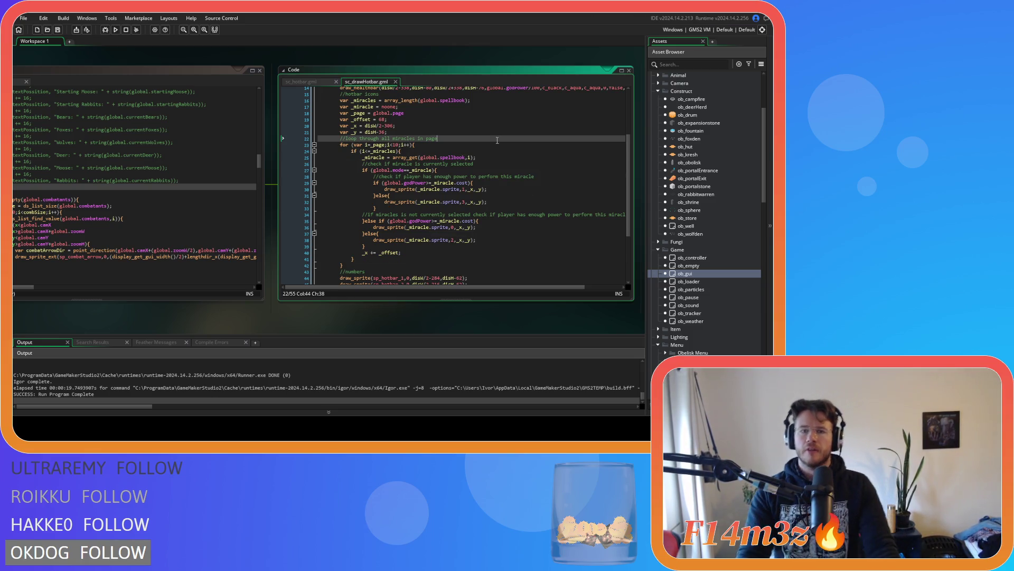
click(492, 151)
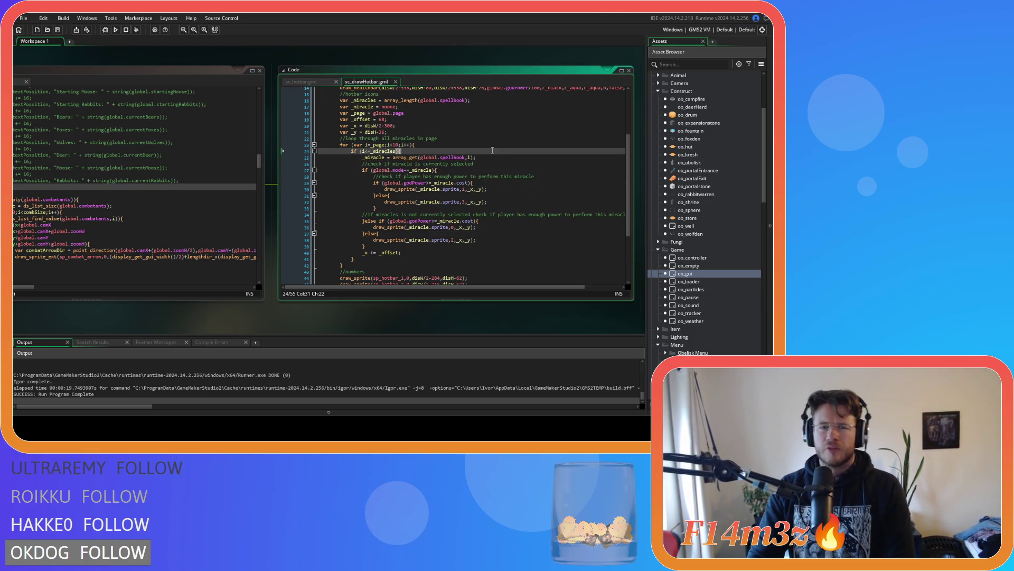
click(495, 145)
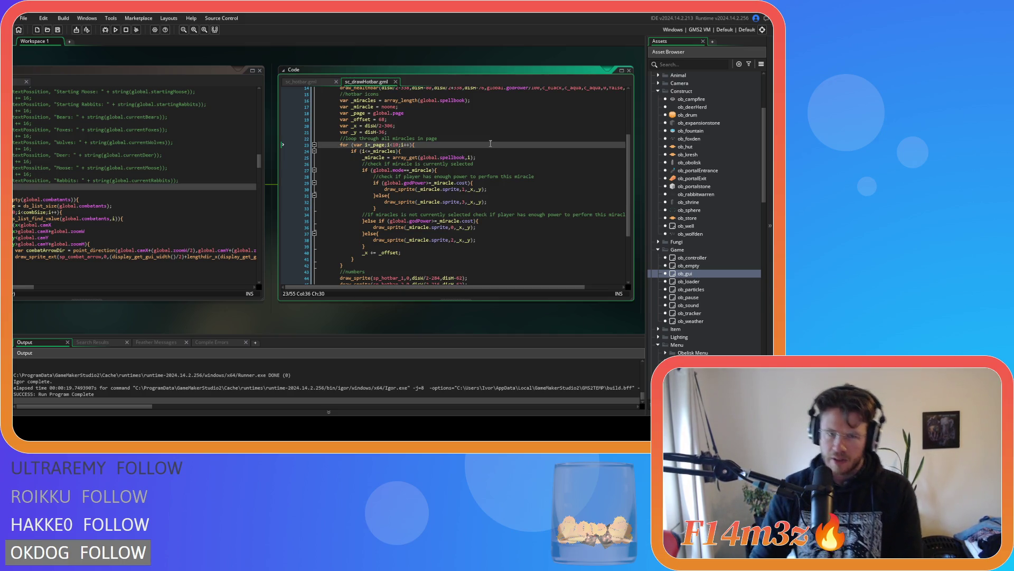
scroll(491, 143, up, 2)
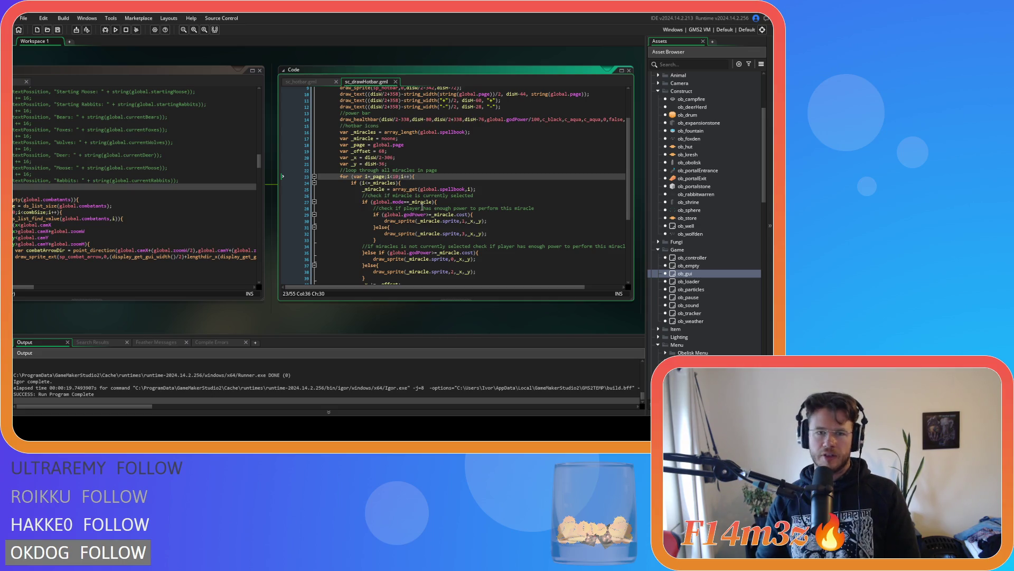
scroll(384, 164, down, 2)
click(408, 151)
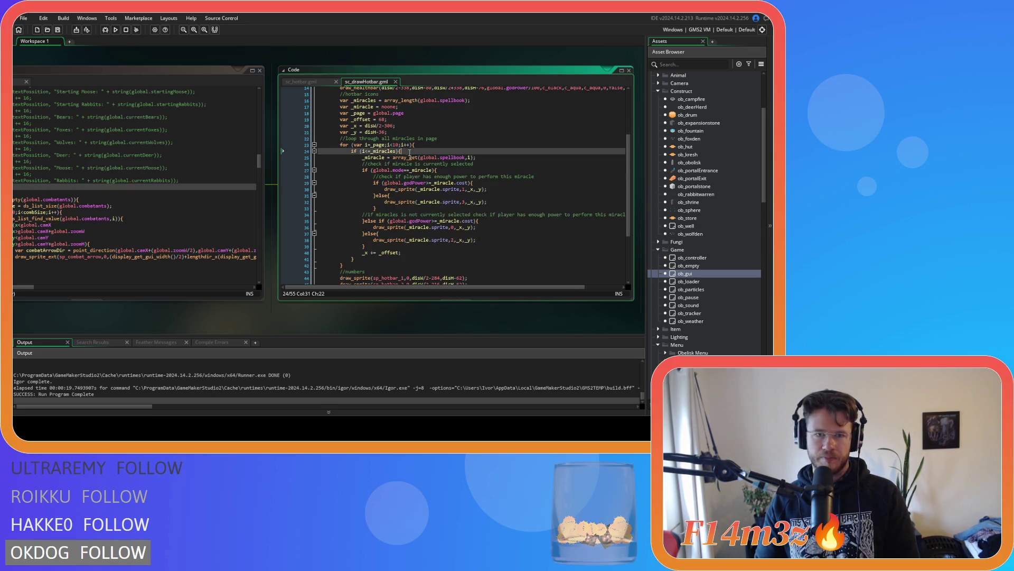
key(Left)
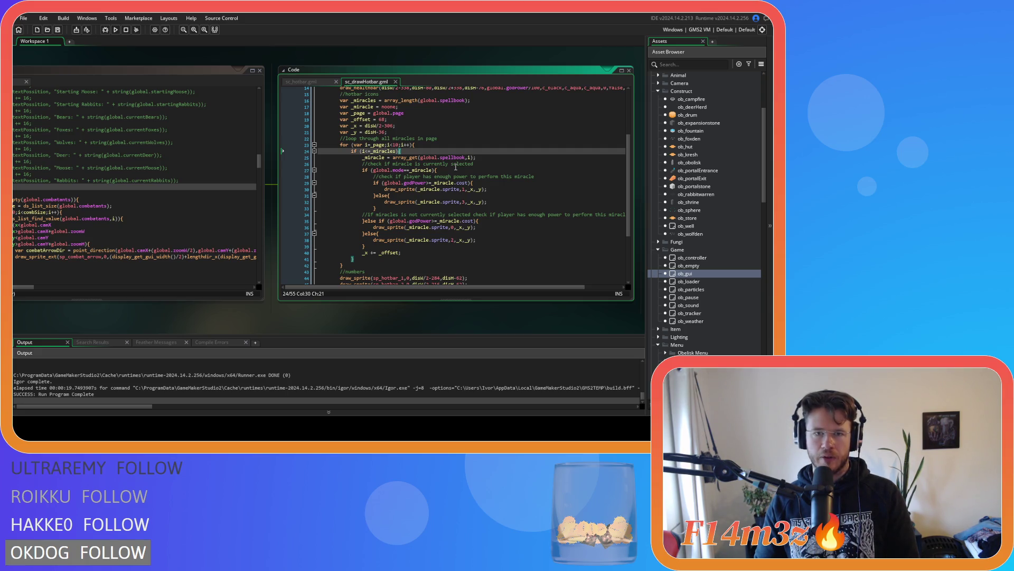
Step: Review the array_get spellbook fetch and the line 30 draw_sprite arguments
click(369, 157)
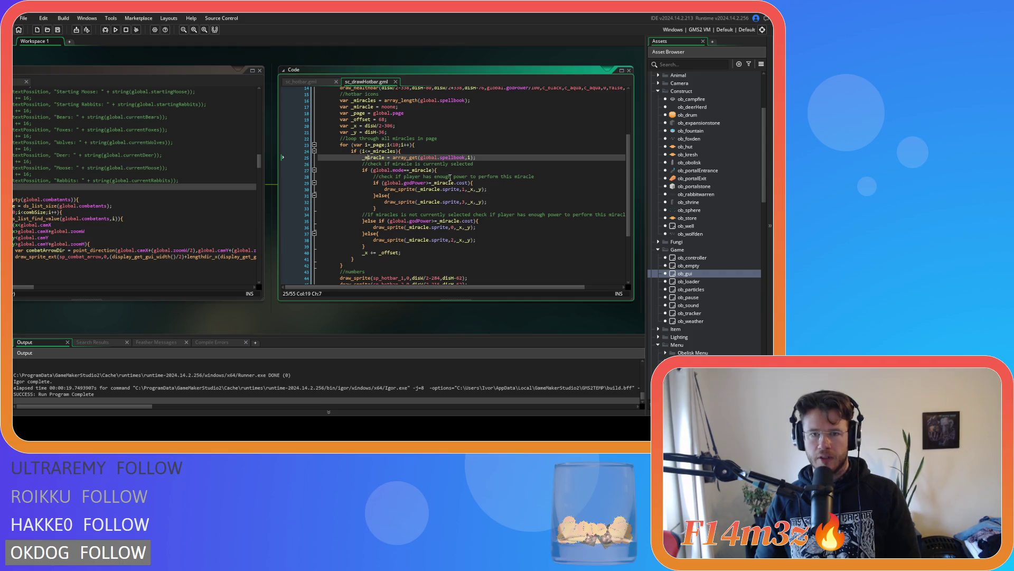
double_click(470, 157)
drag(420, 157, 450, 158)
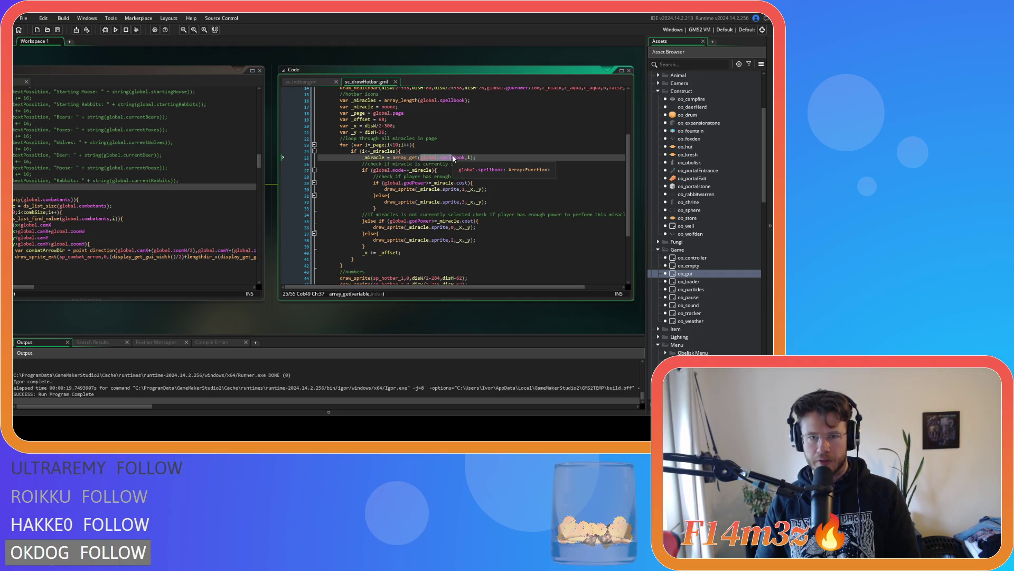
click(419, 170)
double_click(388, 170)
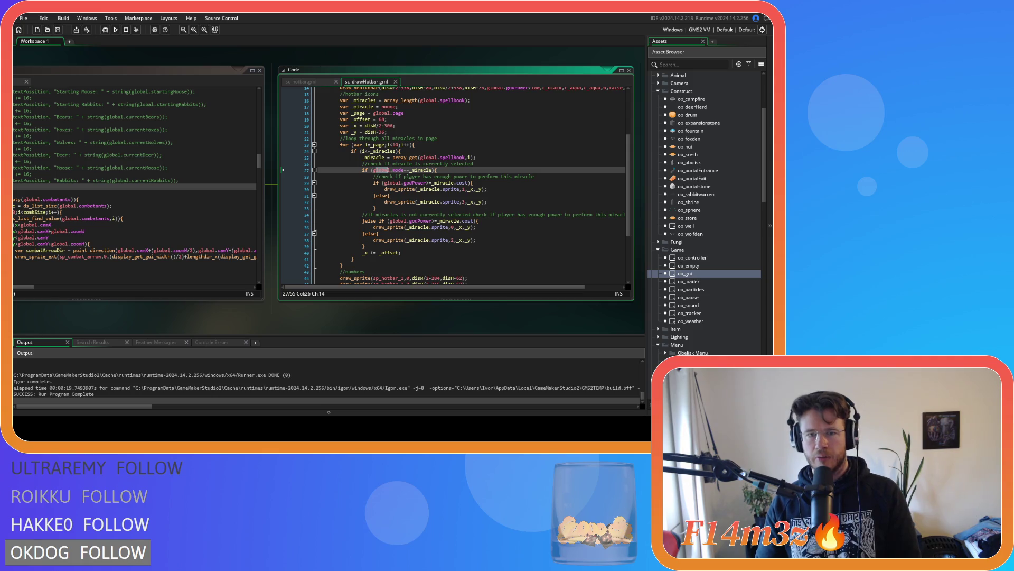
drag(400, 189, 433, 189)
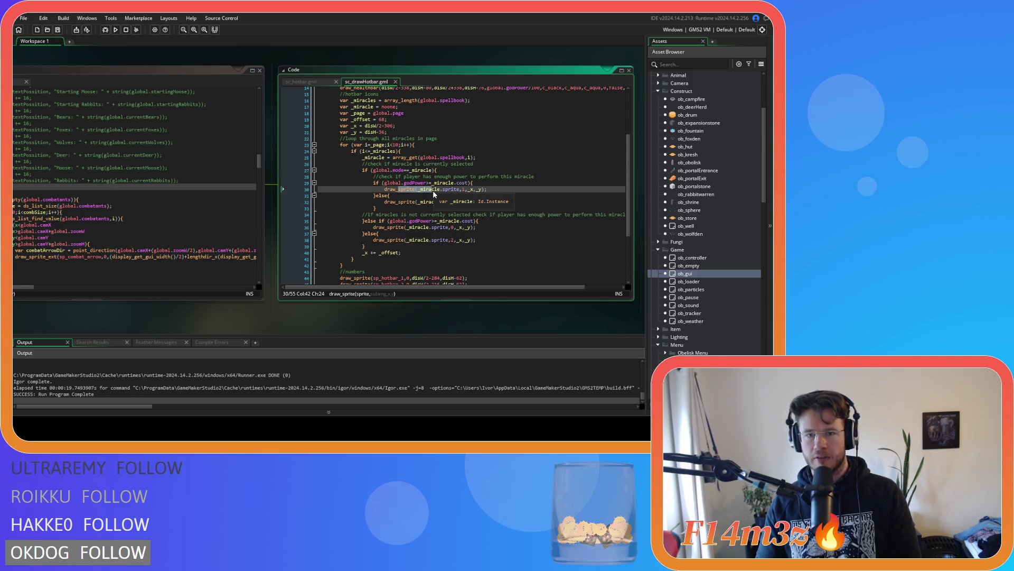
click(457, 190)
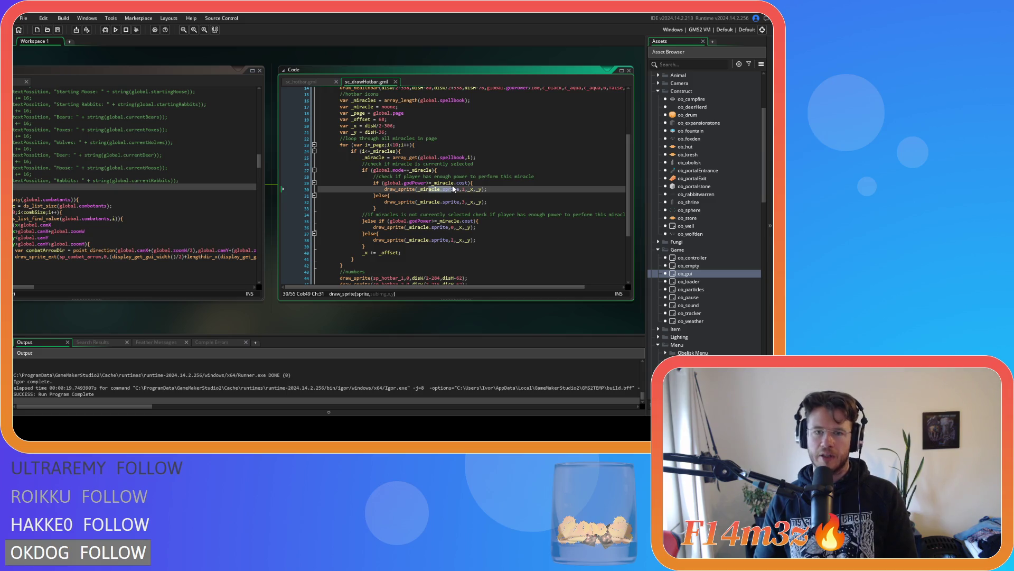
click(459, 202)
click(468, 189)
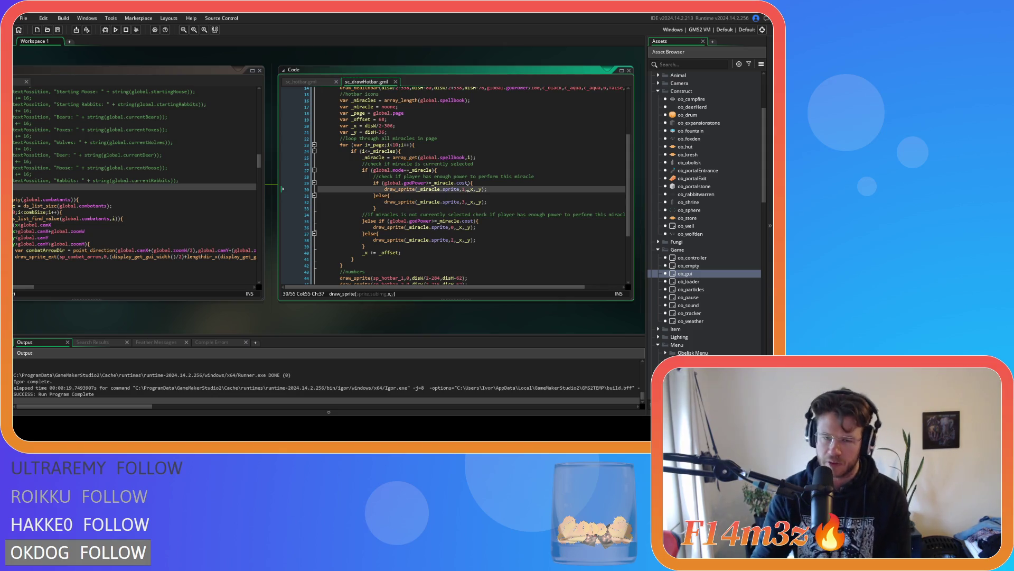
Step: Review the power-cost checks and the frame indices 3 and 0 in the else-if branch
click(481, 183)
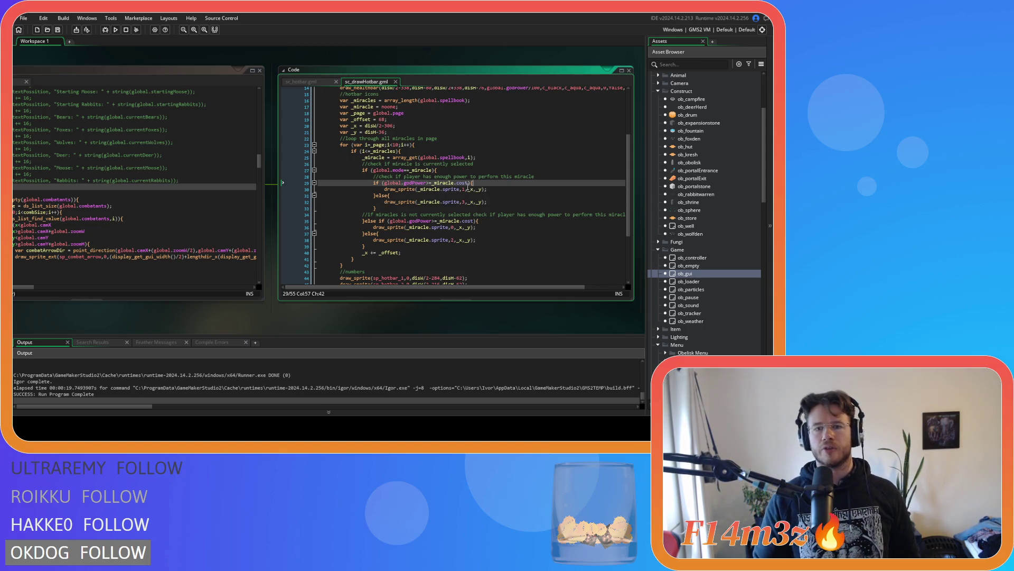
click(463, 189)
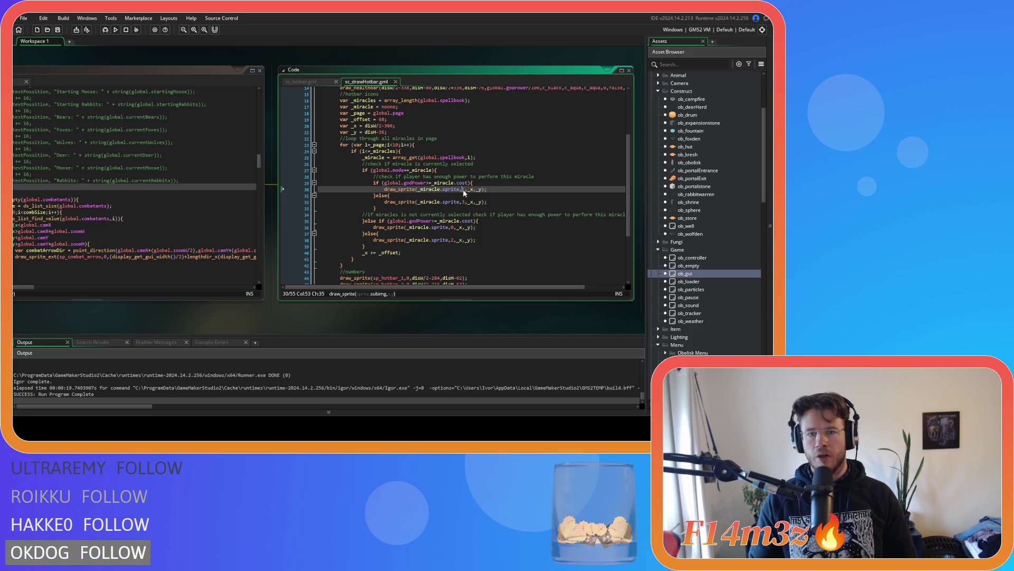
click(458, 183)
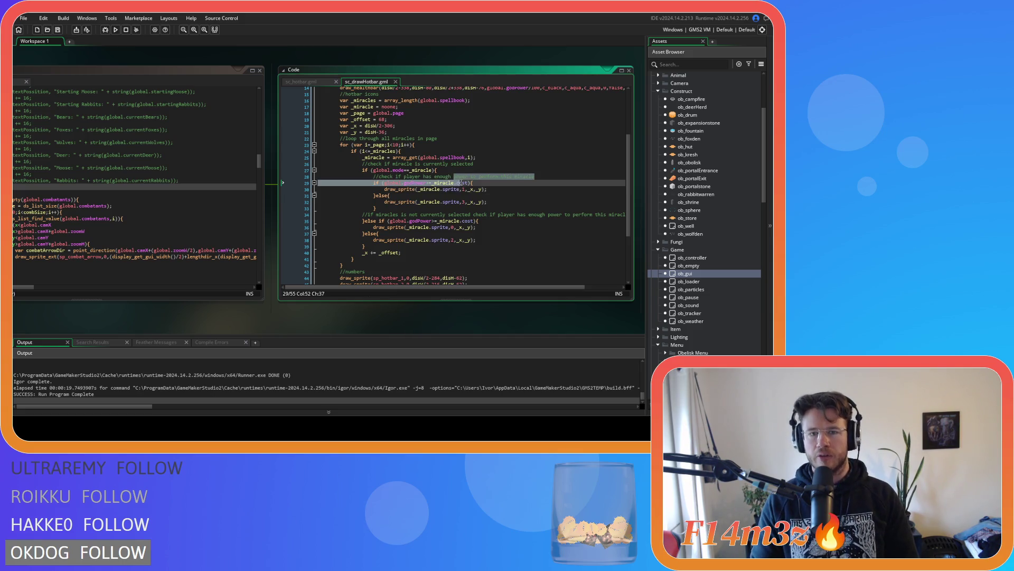
double_click(463, 202)
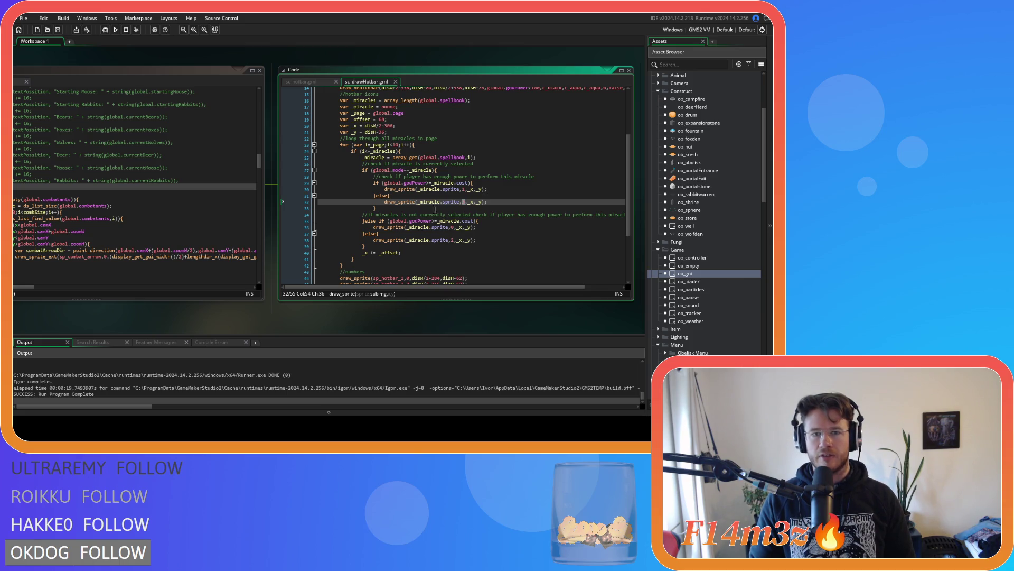
click(400, 170)
click(363, 221)
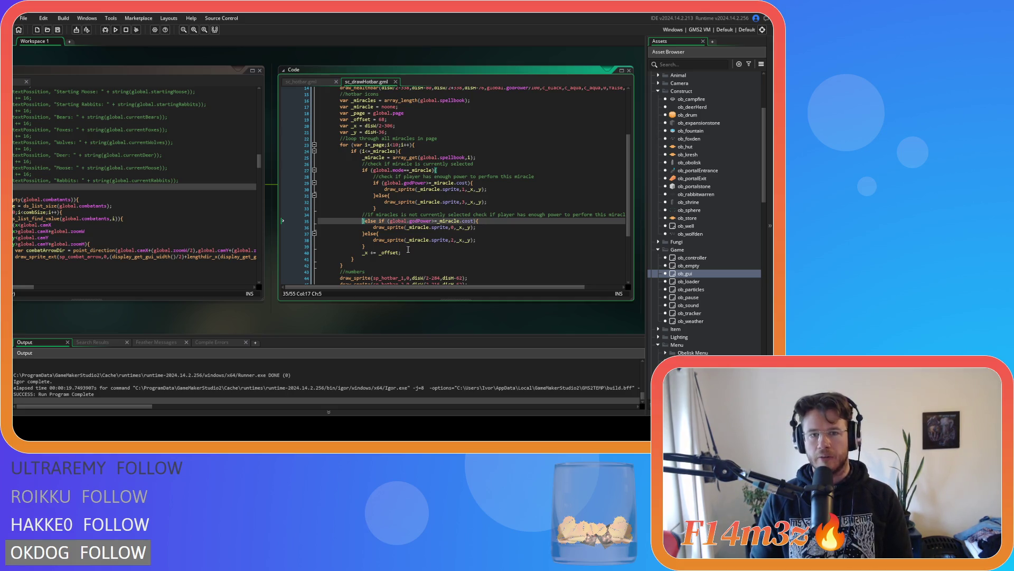
double_click(452, 227)
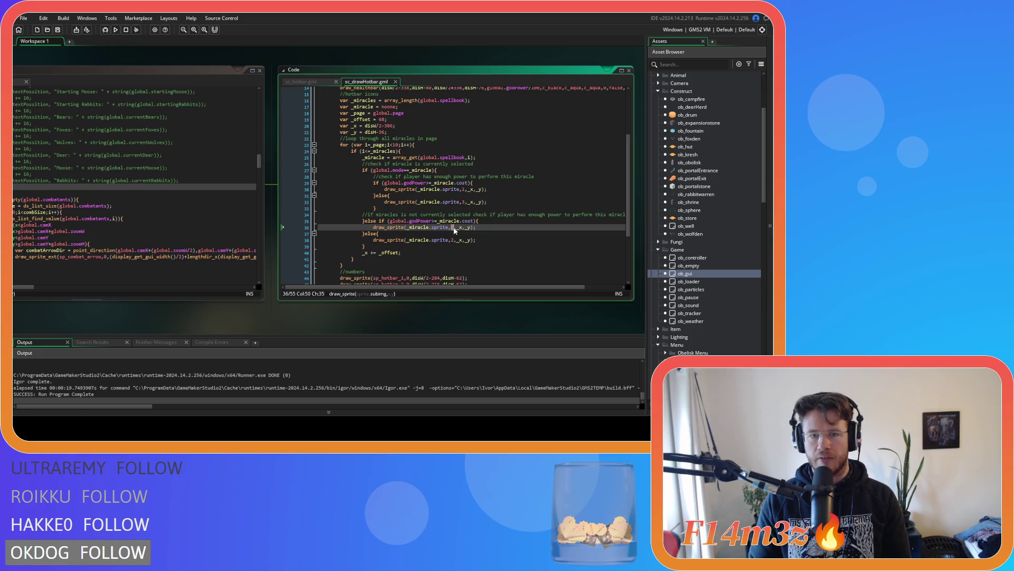
click(453, 242)
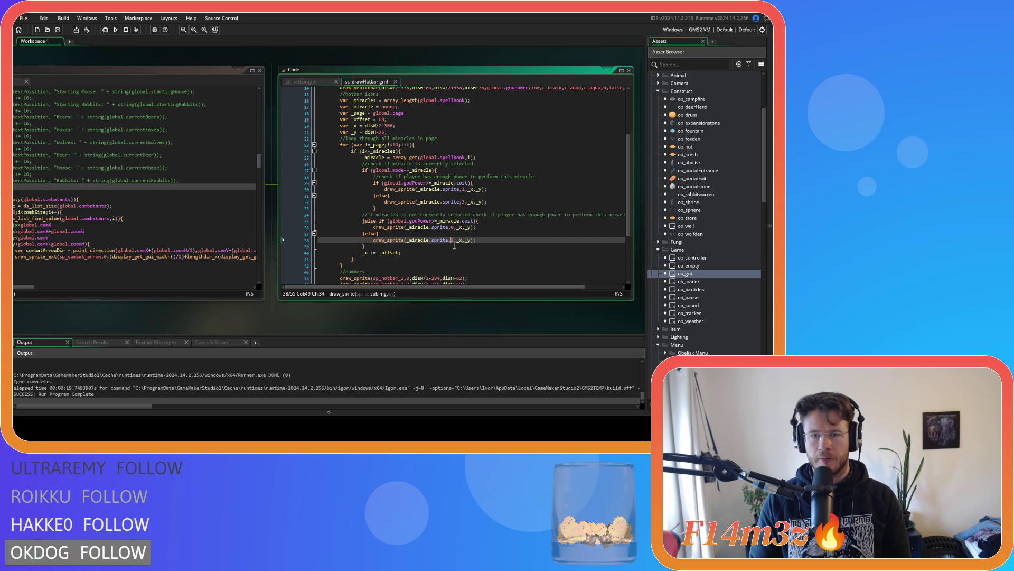
key(Up)
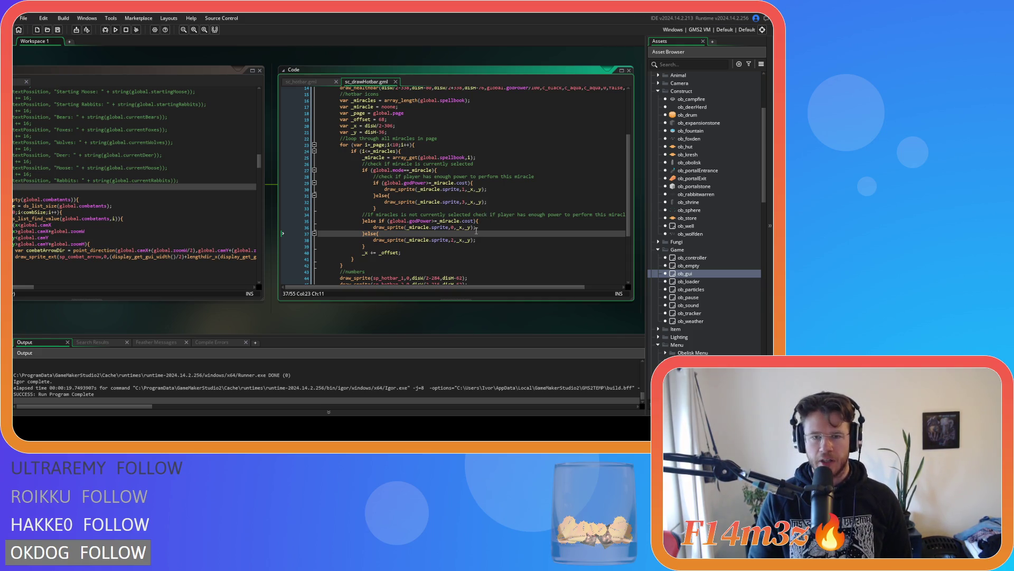
scroll(476, 230, down, 4)
scroll(476, 230, up, 7)
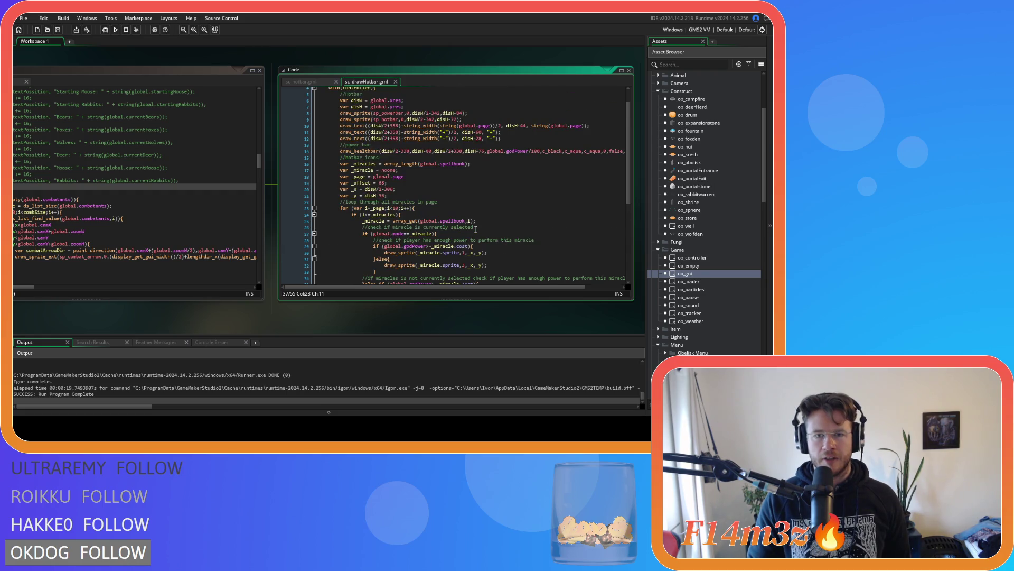
scroll(477, 230, up, 1)
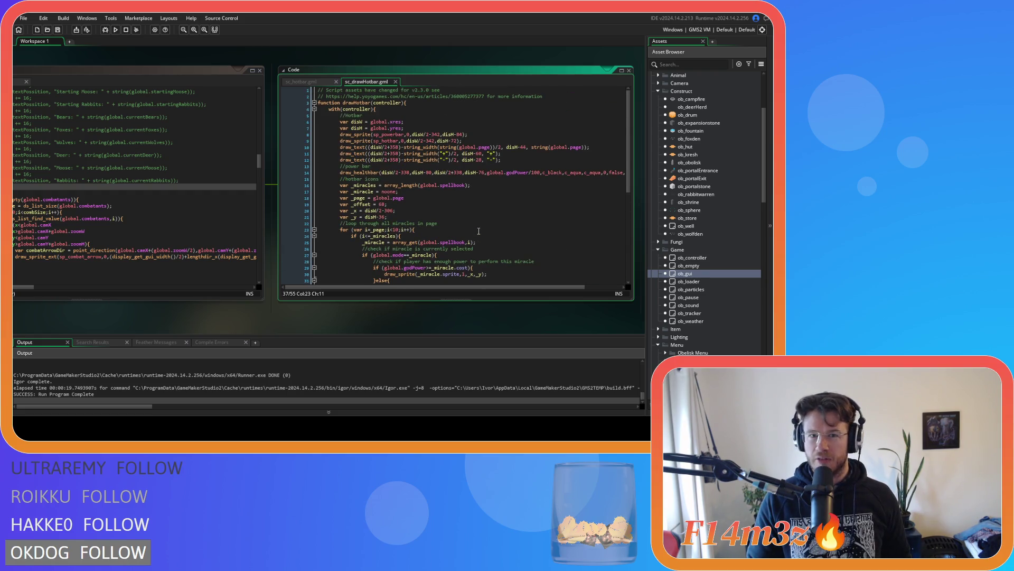
click(488, 192)
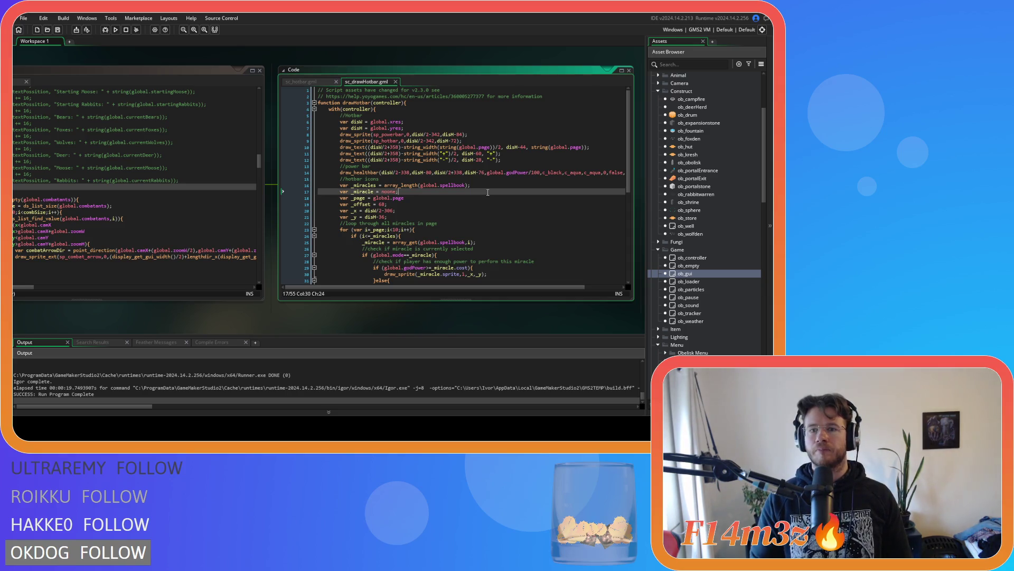
click(553, 147)
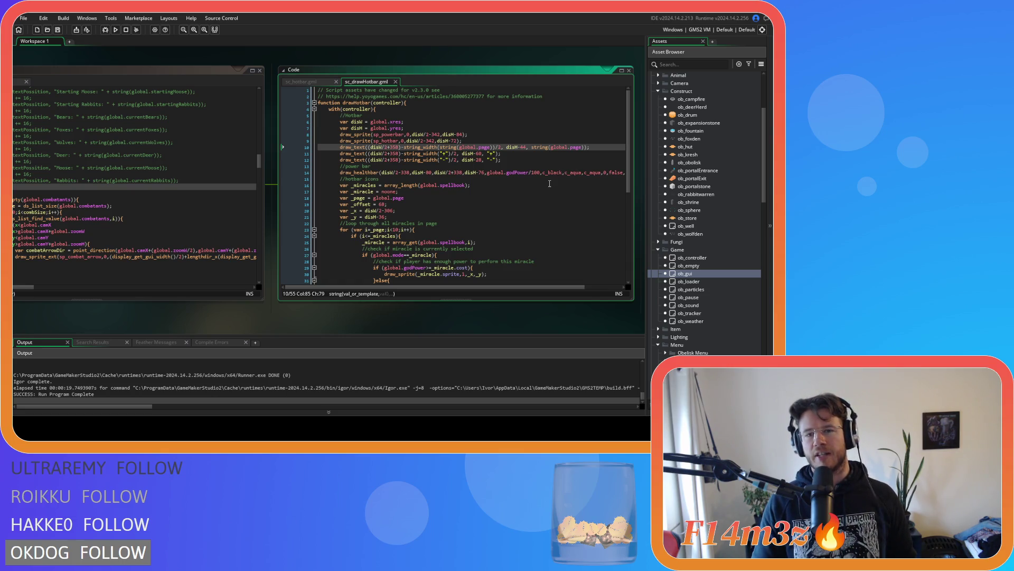
key(shift+Right)
key(shift+Right)
key(shift+Right)
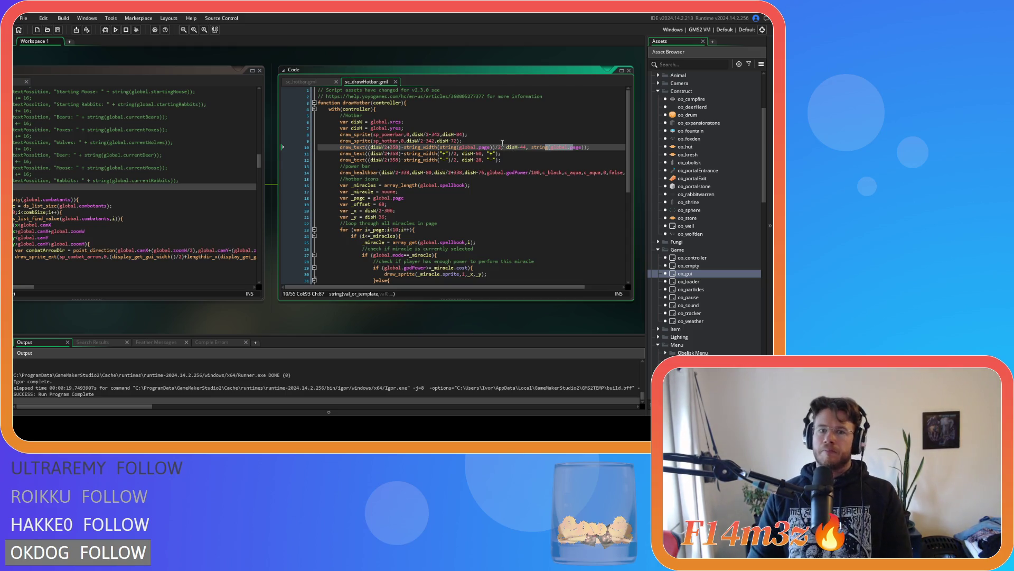
Step: End line 18's _page declaration with a semicolon and copy it to a new line 8
click(425, 198)
text(;)
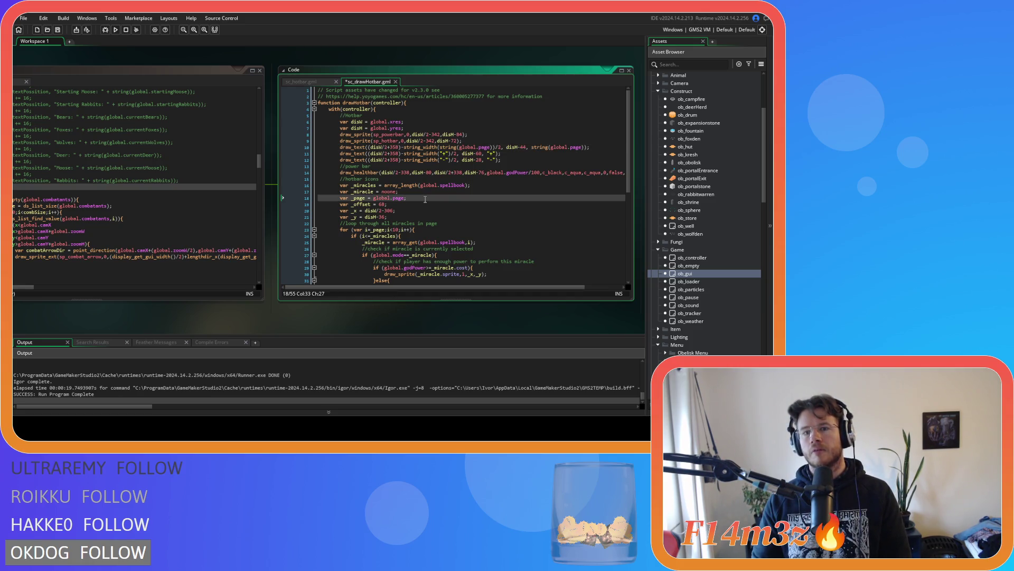
drag(426, 198, 352, 198)
click(432, 127)
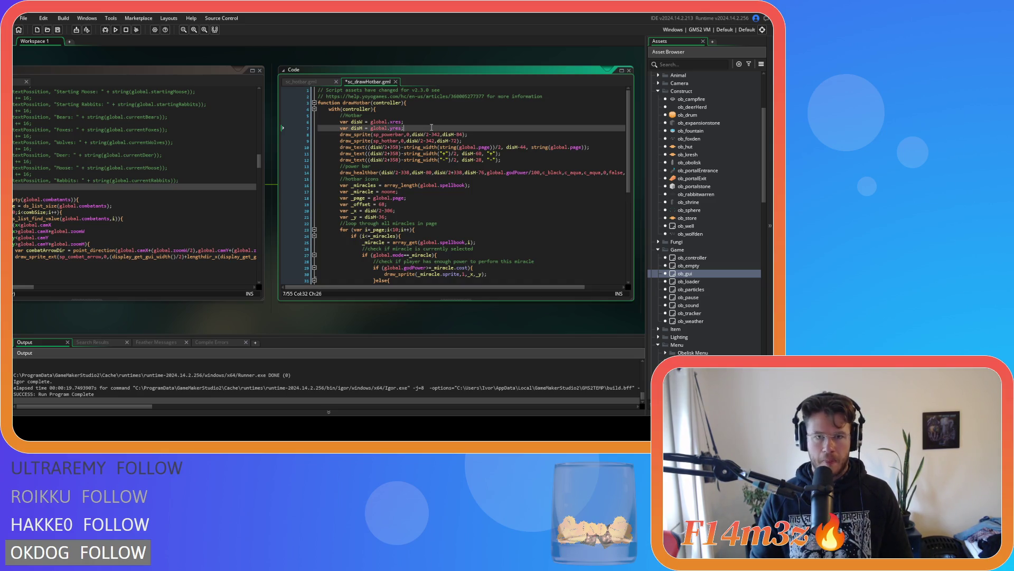
key(Return)
text(var _page = global.page;)
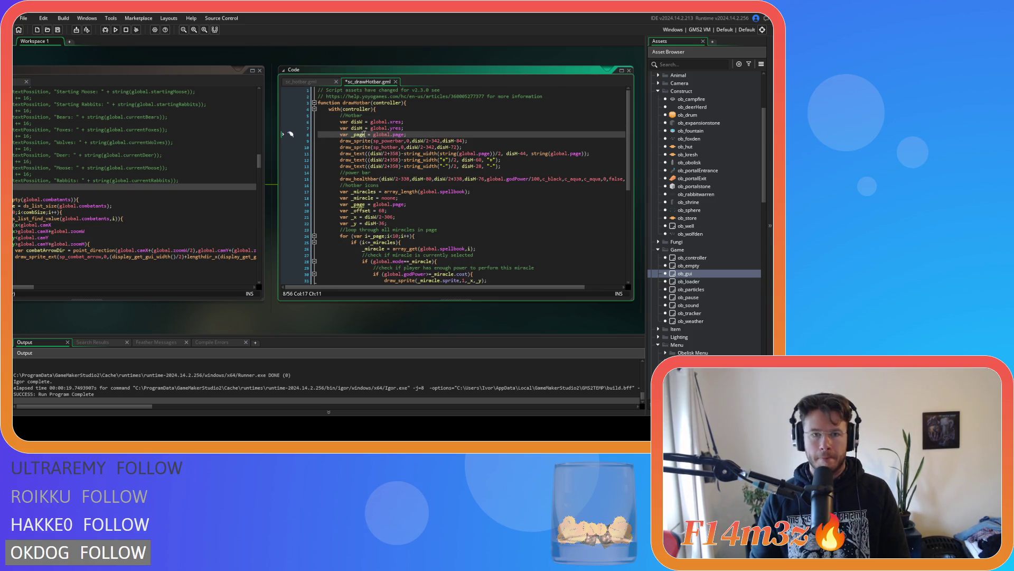
Step: Rename line 8's variable to _pageNo and start a string_ call before global.page
click(368, 135)
text(No)
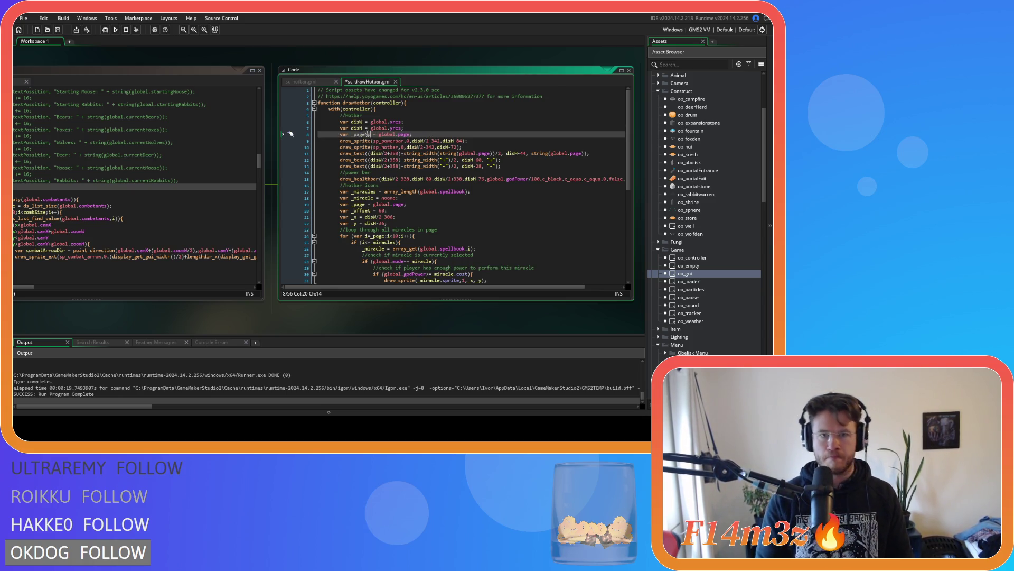
click(379, 134)
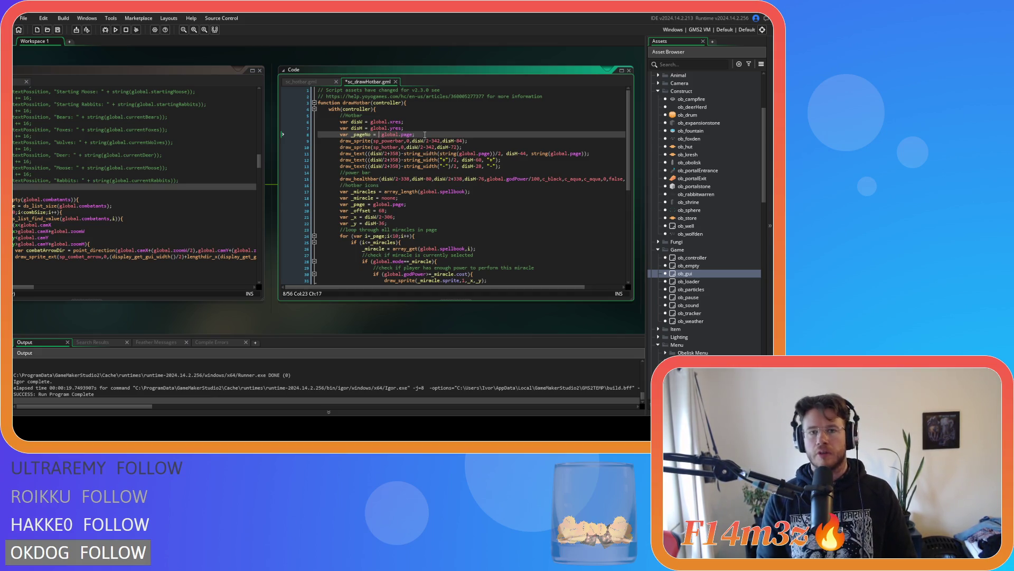
text(string )
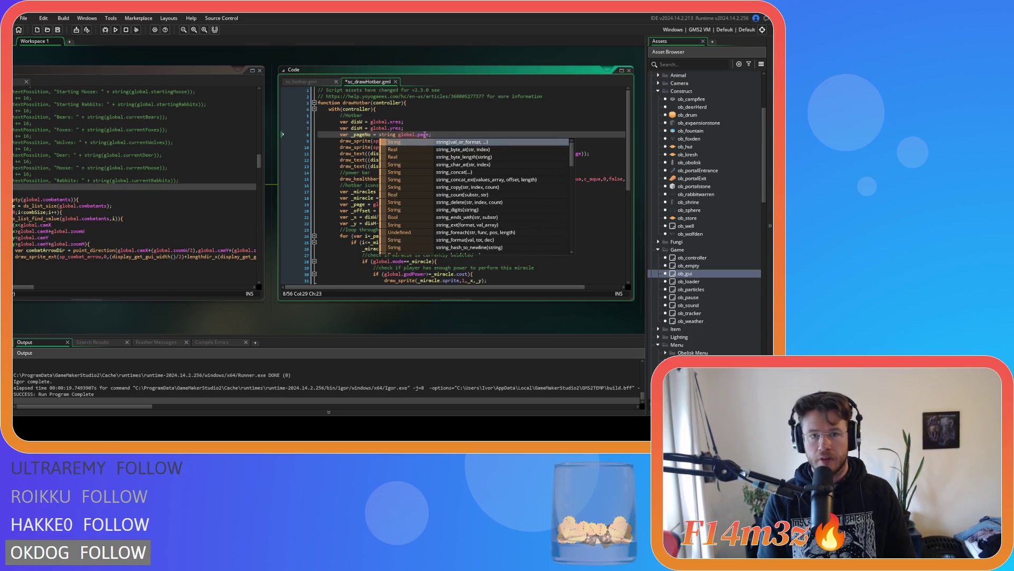
text(_)
Step: Browse the string_ suggestions, try string_starts_with on line 8, then remove it
scroll(490, 193, down, 1)
scroll(491, 193, down, 1)
scroll(490, 193, down, 3)
scroll(490, 193, down, 5)
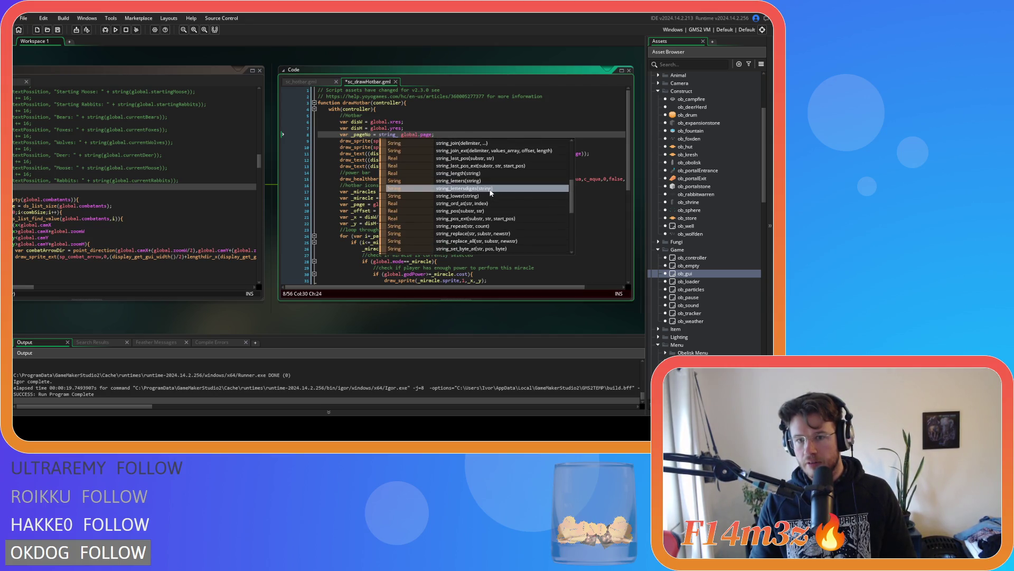
scroll(490, 193, down, 1)
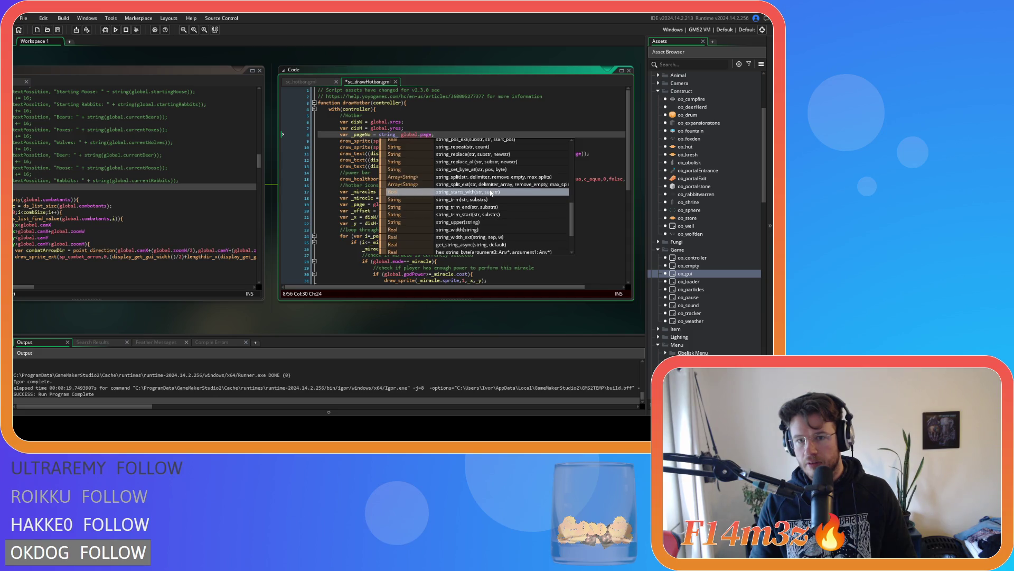
scroll(494, 198, up, 1)
scroll(495, 200, up, 1)
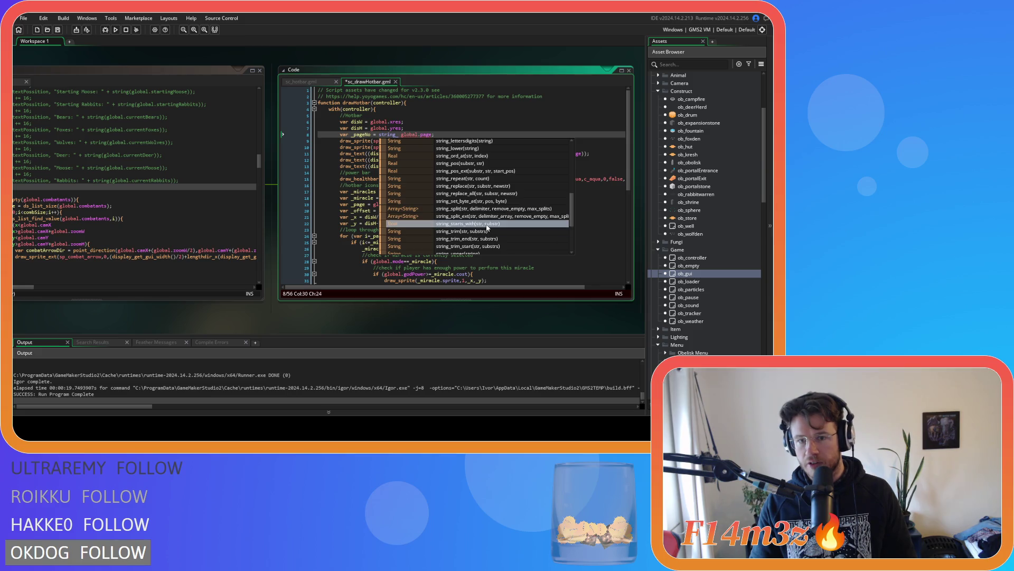
click(488, 224)
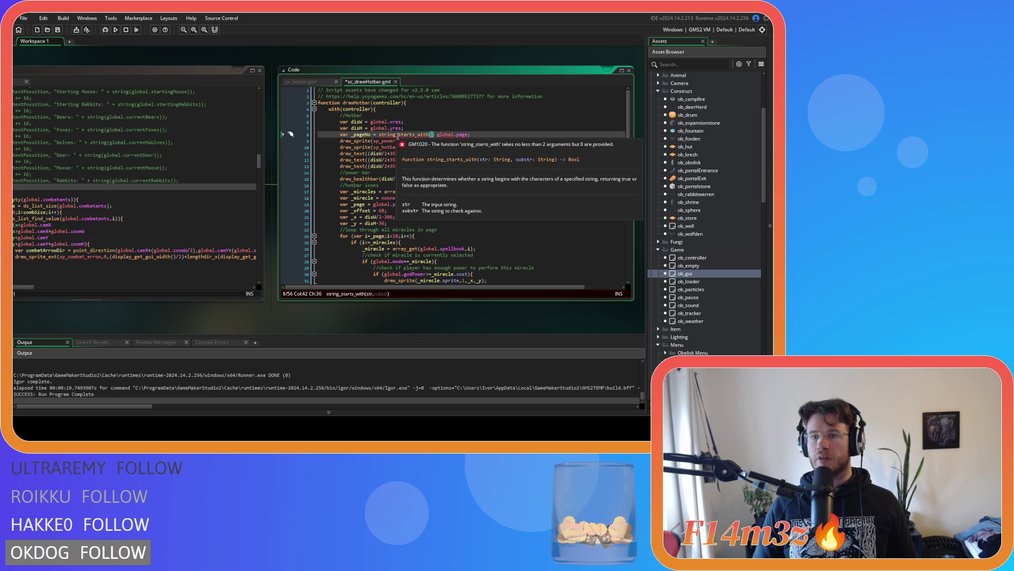
click(435, 135)
key(BackSpace)
key(BackSpace)
key(BackSpace)
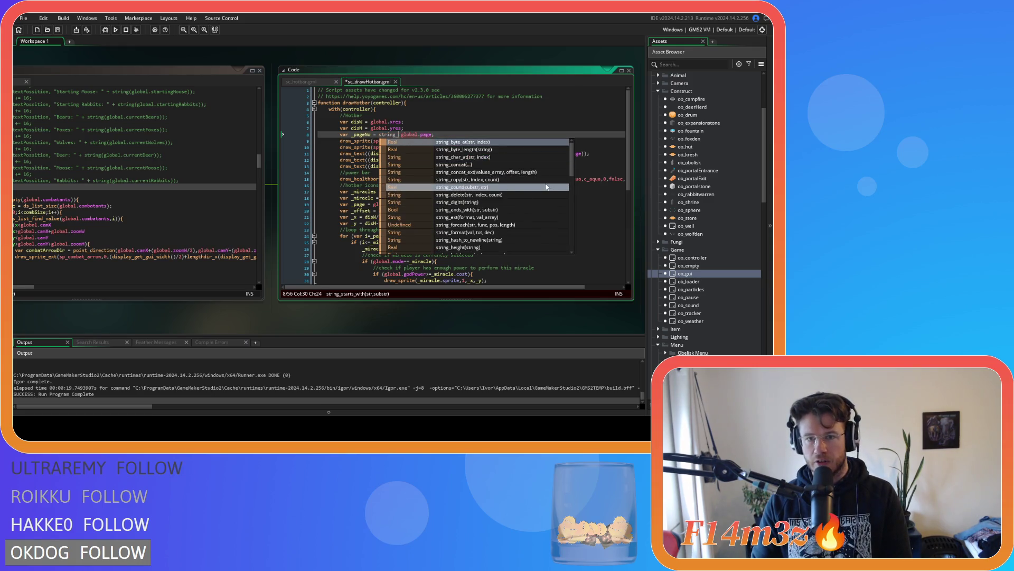
Step: Change line 8's call from string_ord_at to string_char_at( and cut global.page out
scroll(548, 172, down, 1)
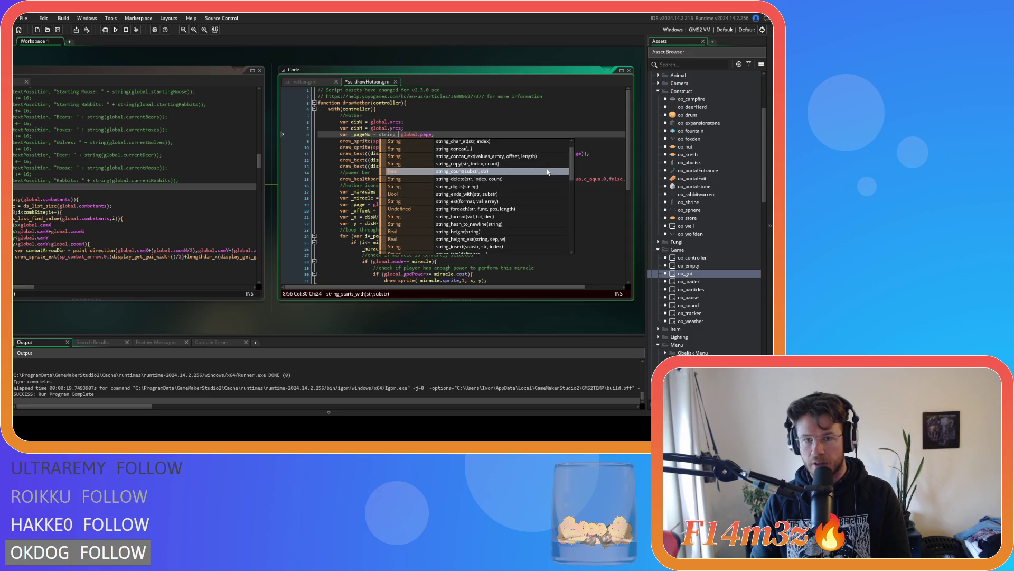
drag(572, 160, 566, 200)
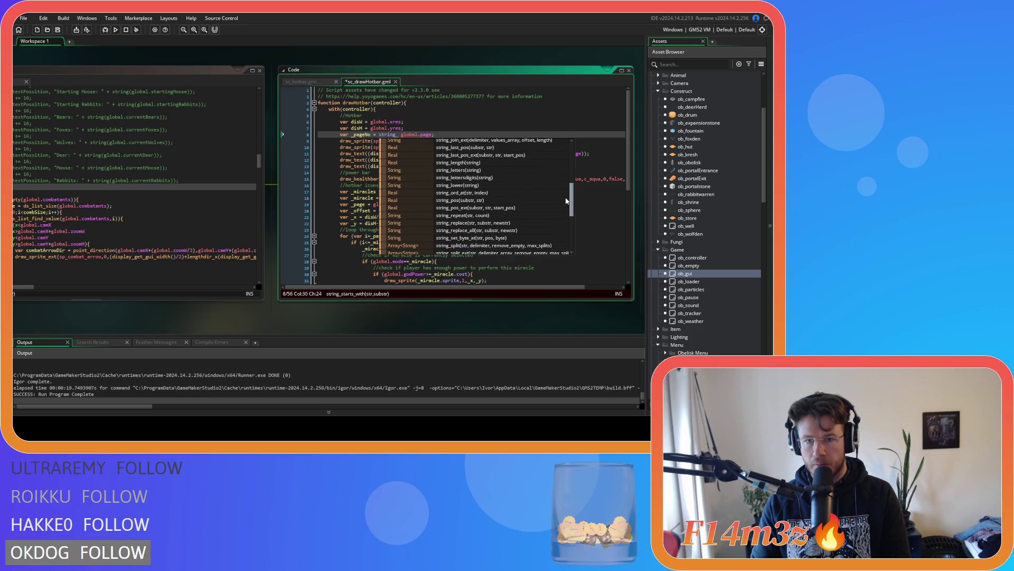
double_click(550, 193)
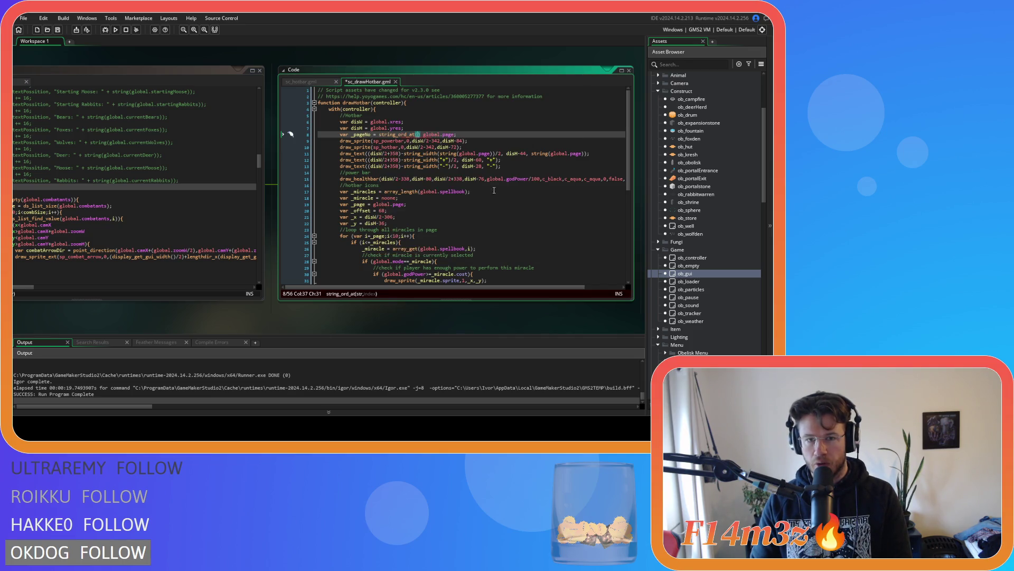
mouse_move(388, 135)
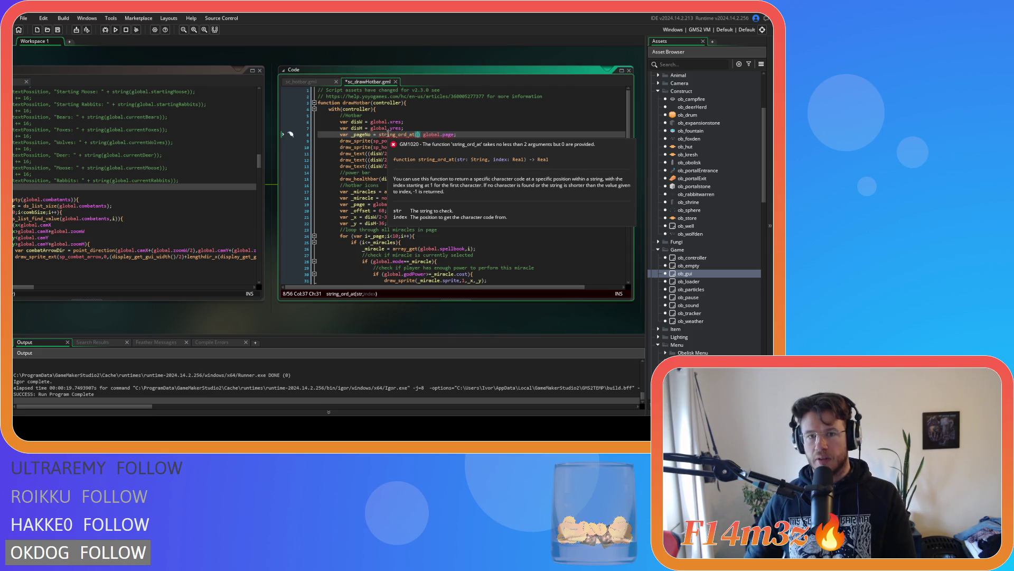
key(ctrl+shift+Left)
key(ctrl+shift+Left)
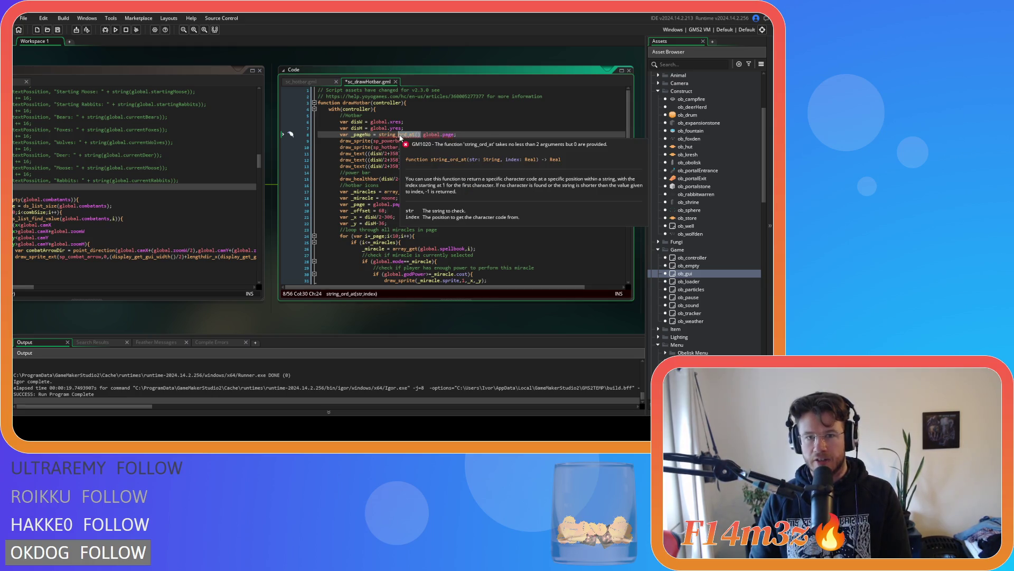
text(cha)
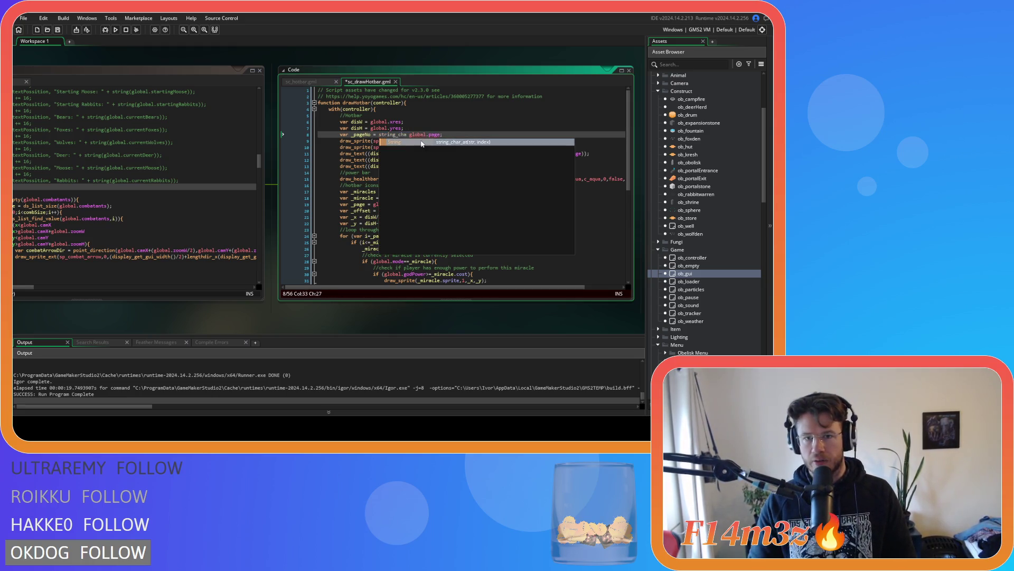
click(432, 142)
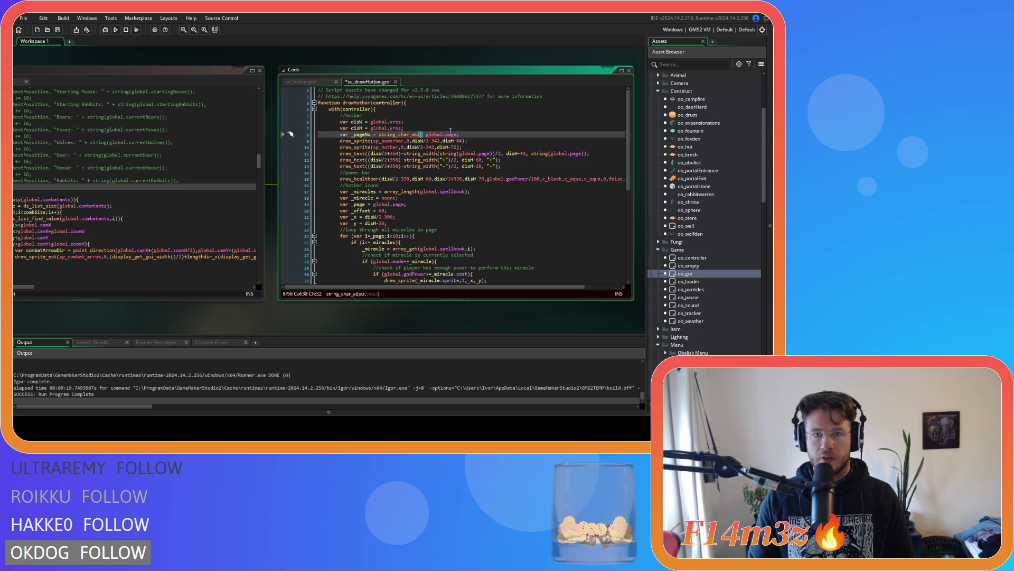
drag(458, 135, 427, 134)
key(ctrl+x)
Step: Complete line 8 as _pageNo = string_char_at(global.page,1)
key(ctrl+v)
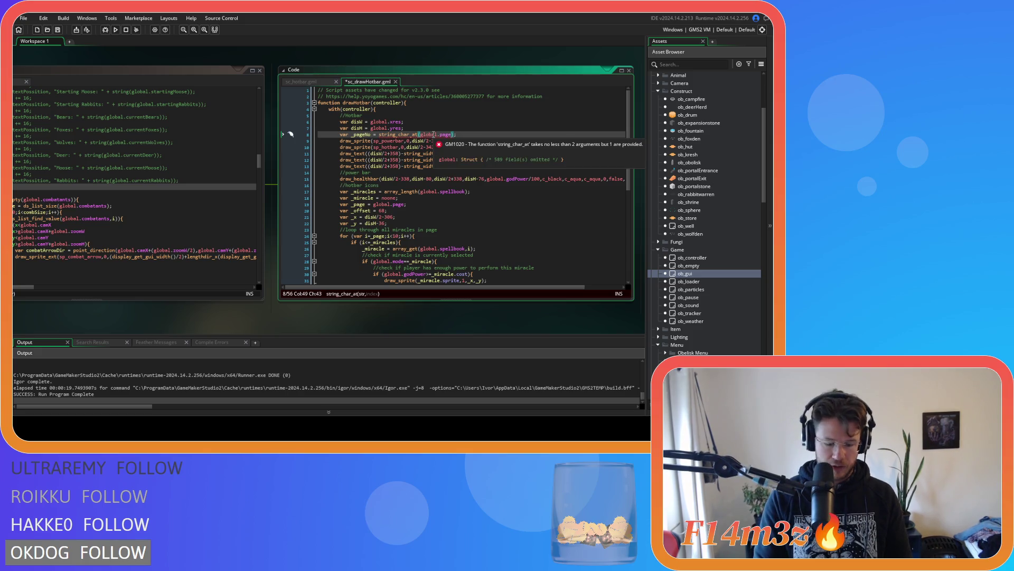
text(,1)
click(480, 134)
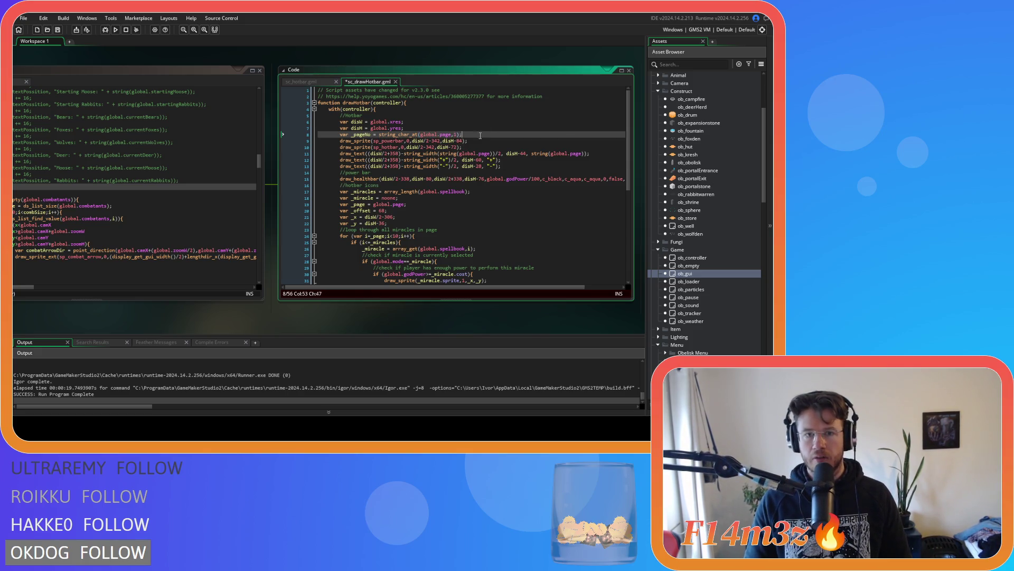
Step: Replace global.page with _pageNo in the line 11 page-number draw_text and save
double_click(368, 136)
key(ctrl+c)
drag(551, 154, 581, 153)
key(ctrl+v)
click(600, 153)
key(ctrl+s)
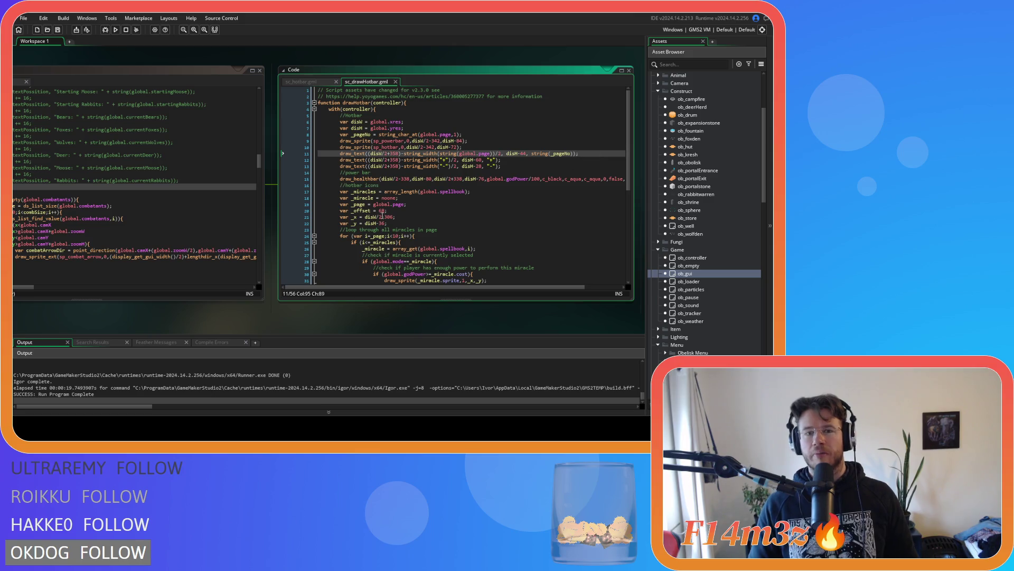
click(473, 178)
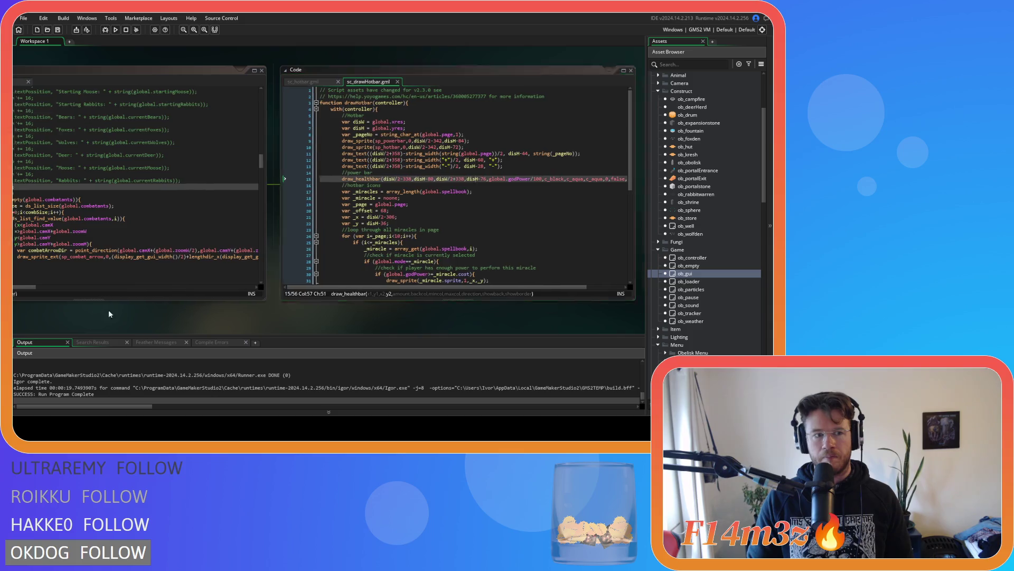
Step: Run the game with F5 and open the first compile error at sc_defineRooms line 9
drag(102, 314, 217, 316)
key(F5)
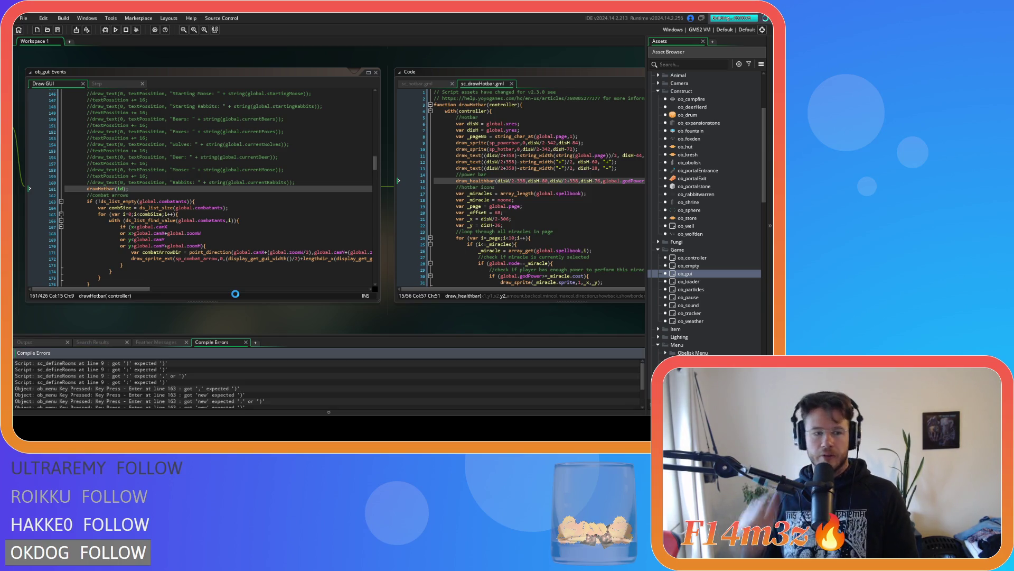
click(95, 364)
double_click(95, 363)
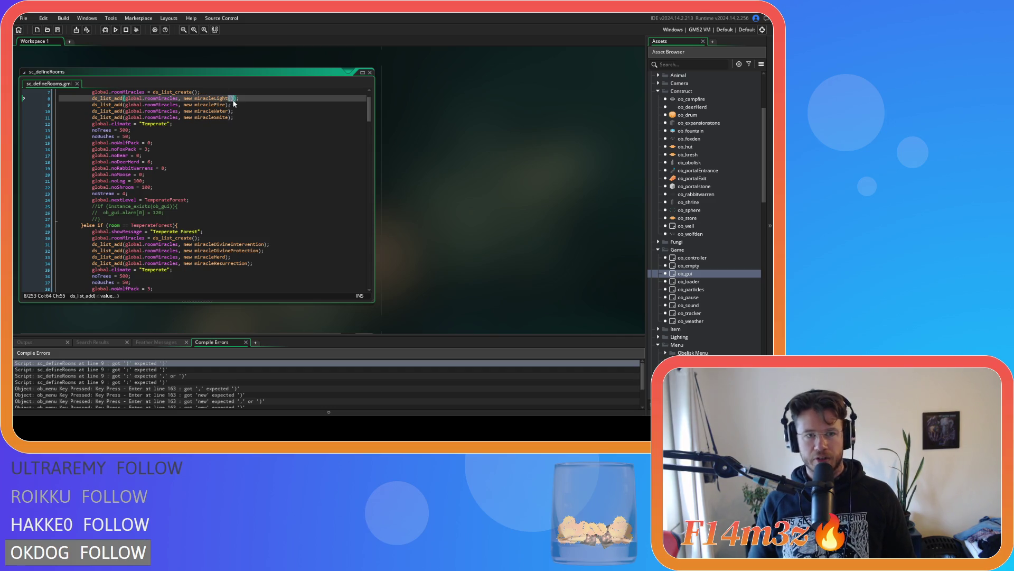
Step: Append () to miracleFire, Water, Smite, DivineIntervention, DivineProtection, Herd, Resurrection and Calm in sc_defineRooms
click(227, 105)
text(())
click(227, 111)
text(())
click(227, 118)
text(())
scroll(232, 185, down, 3)
click(265, 180)
text(())
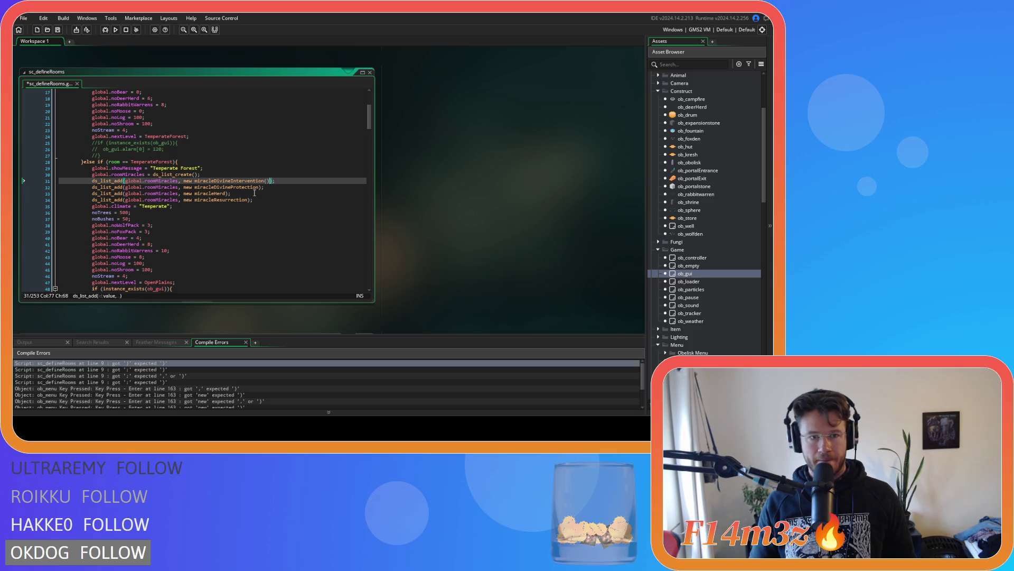
click(260, 187)
text(())
click(227, 194)
text(())
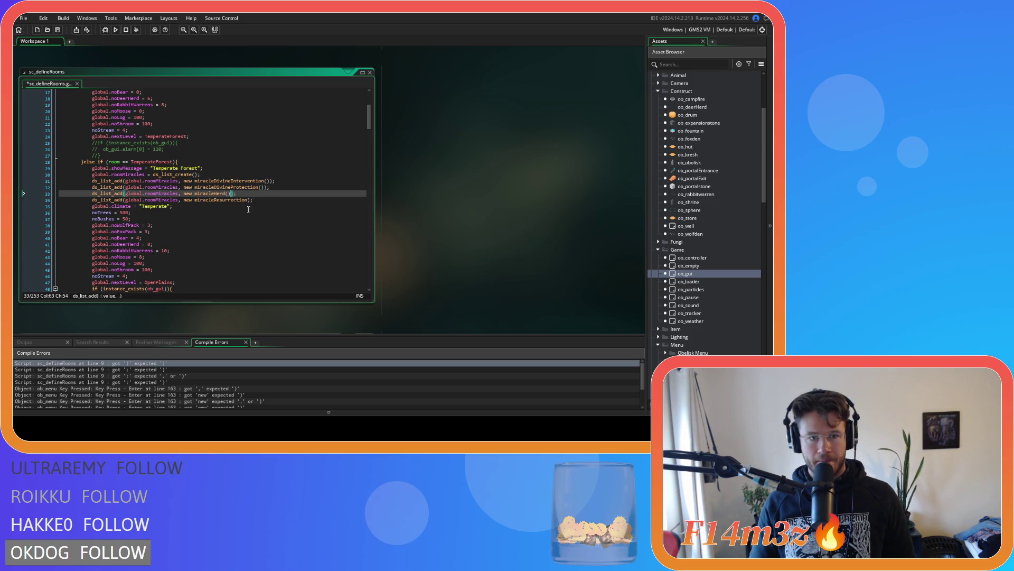
click(246, 200)
text(())
scroll(266, 223, down, 4)
click(227, 246)
text(())
Step: Append () to miracleFirewood, Haste, Entheogen, Fountain, Invisibility and Life in the later room lists
scroll(233, 190, down, 3)
click(230, 190)
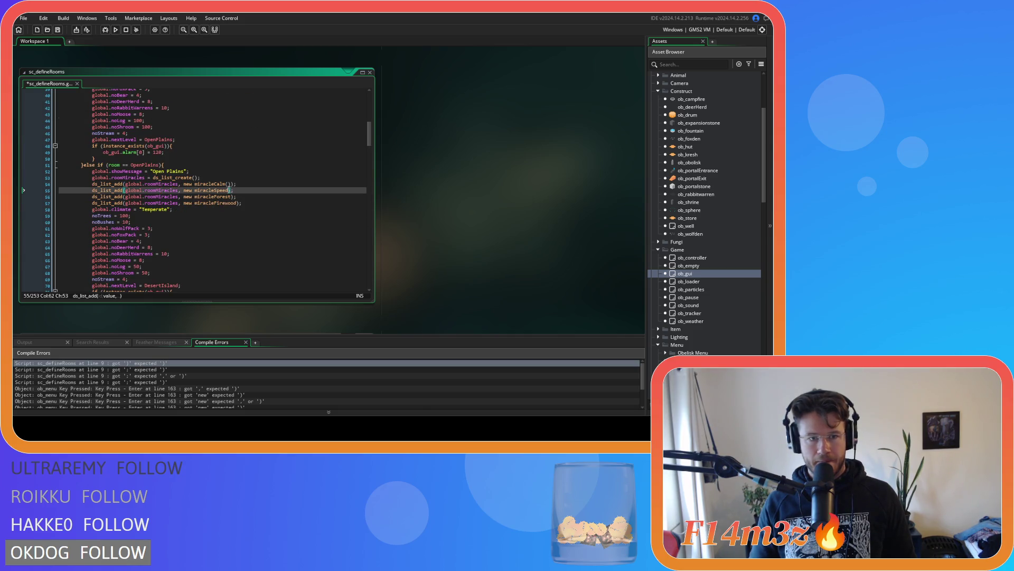
click(231, 197)
click(239, 204)
text(())
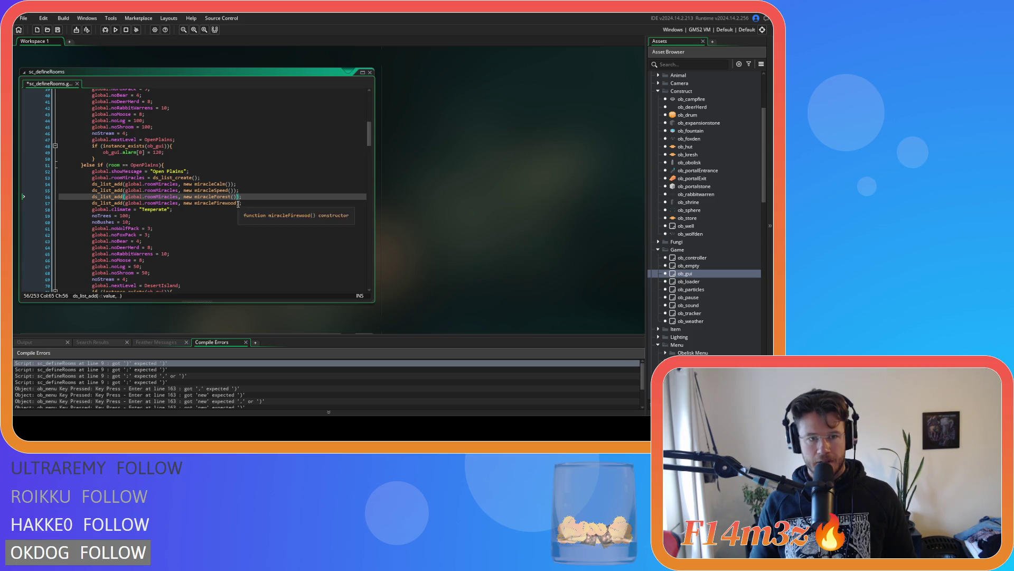
scroll(257, 204, down, 4)
click(228, 187)
text(())
click(230, 195)
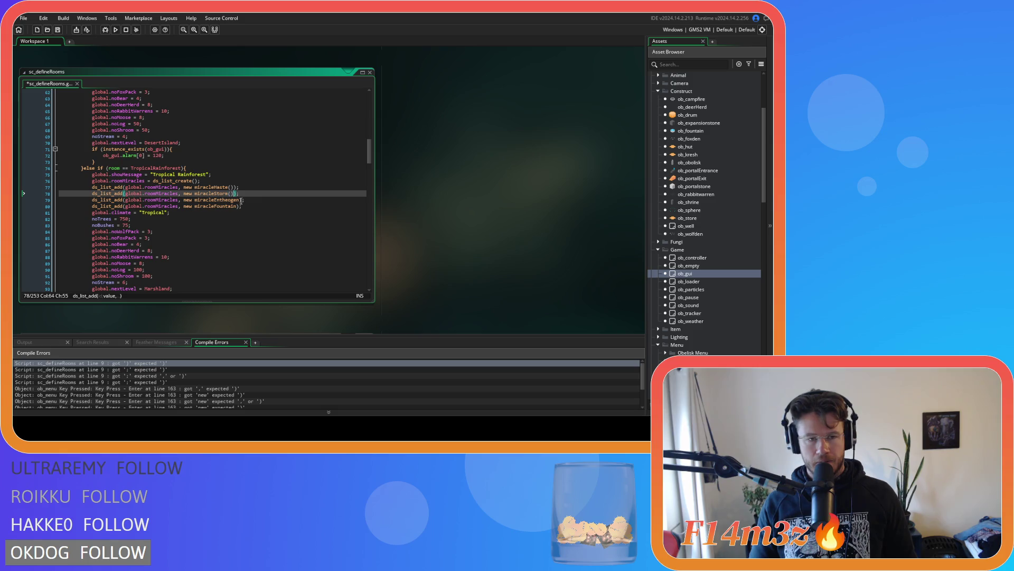
click(241, 200)
text(())
click(236, 206)
text(())
scroll(222, 196, down, 7)
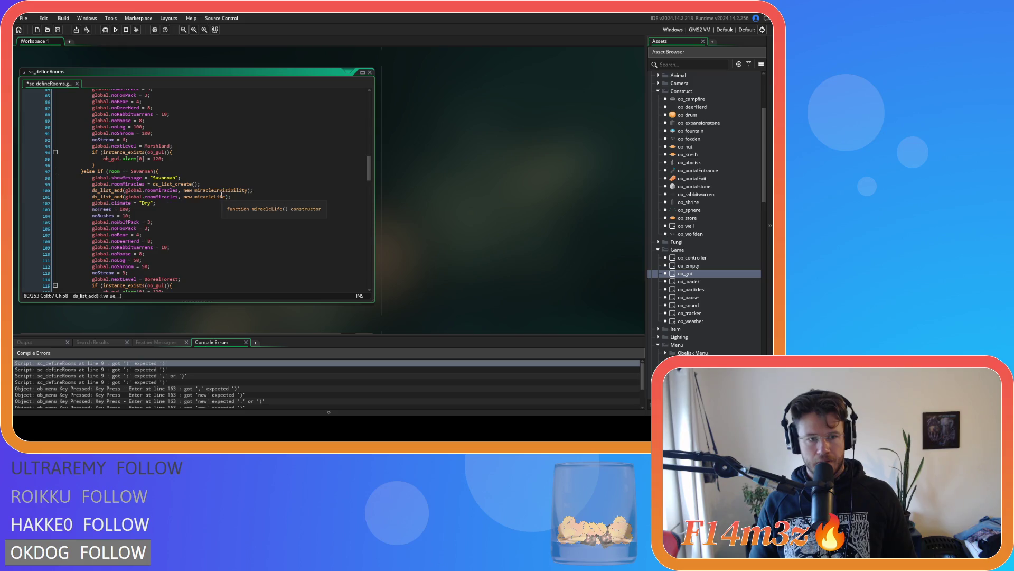
click(249, 190)
text(())
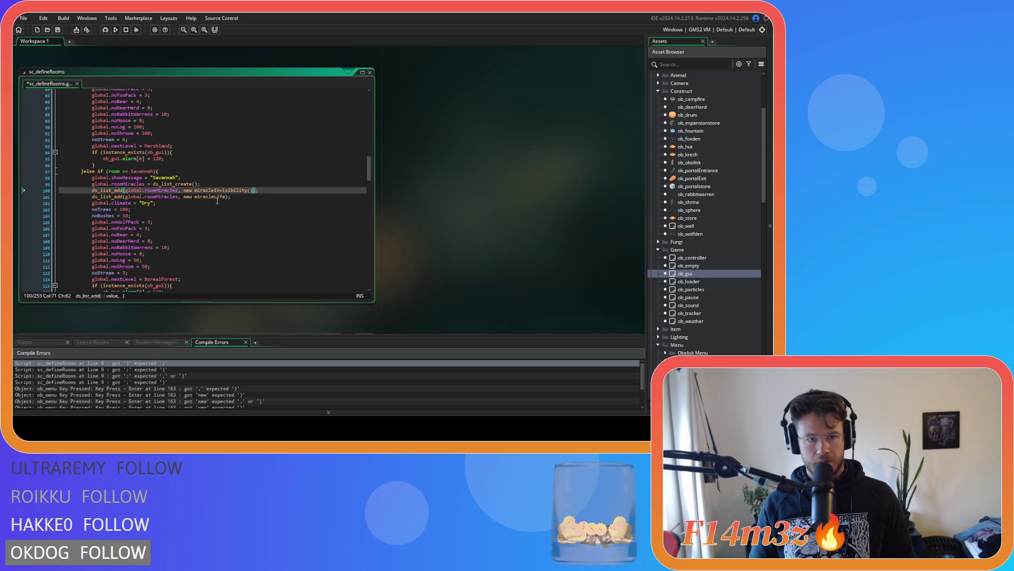
click(226, 196)
text(())
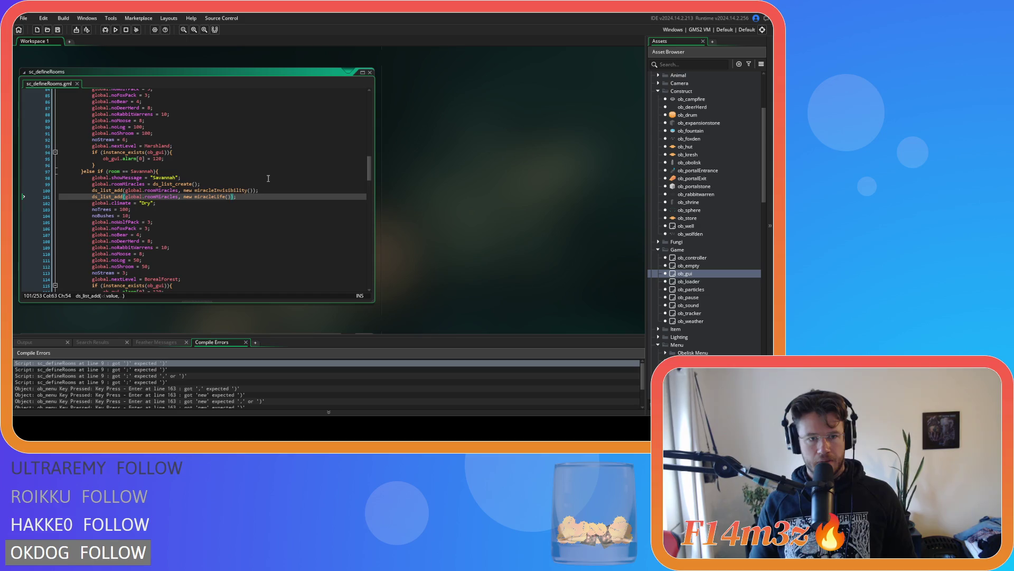
Step: Rebuild the game with F5 to check the constructor fixes
scroll(269, 178, down, 5)
scroll(269, 179, up, 3)
key(F5)
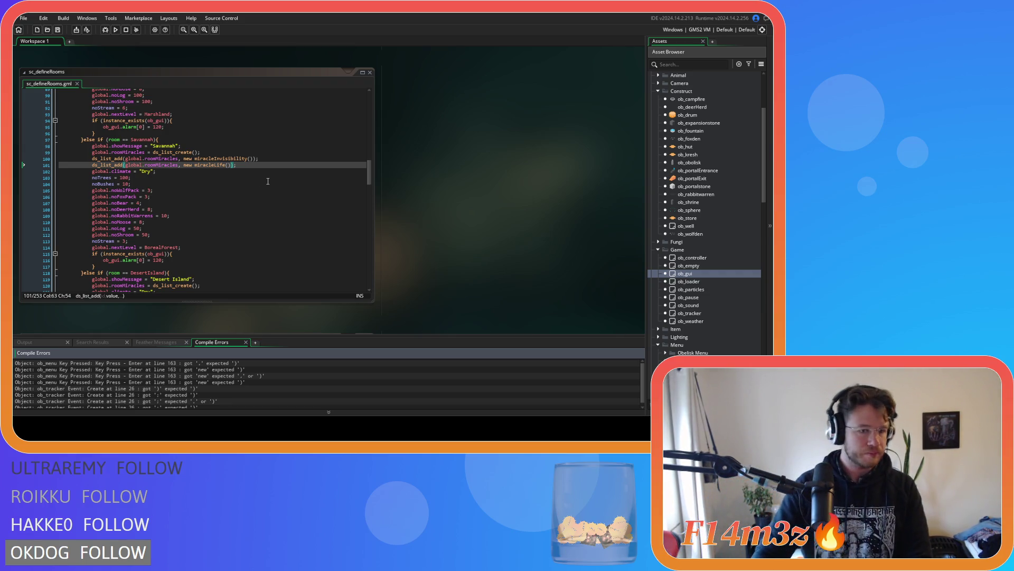
Step: At the ob_menu compile error, add () to miracleLight, miracleFire, miracleWater and miracleSmite
double_click(98, 363)
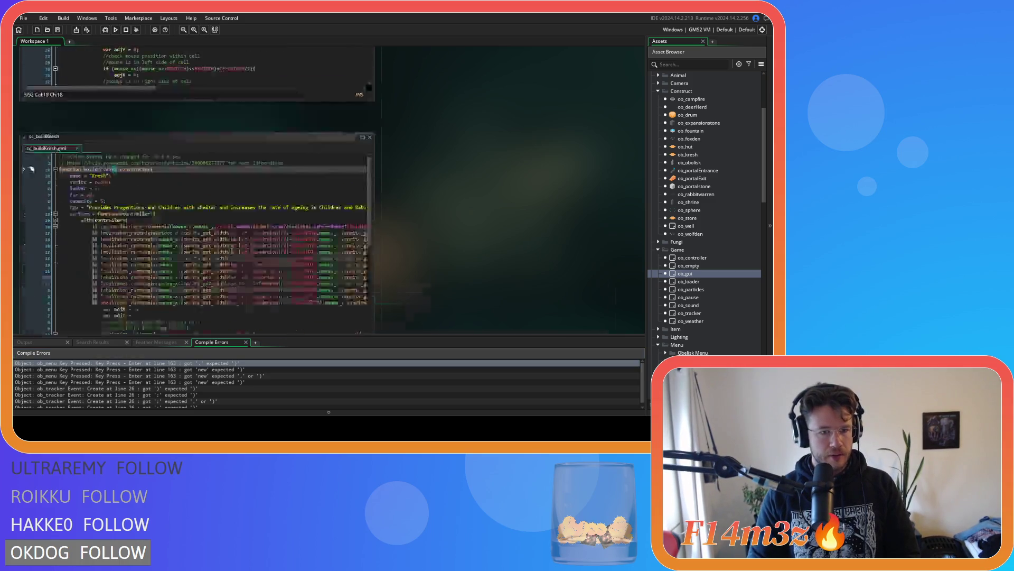
click(384, 159)
text(())
click(382, 165)
text(())
click(388, 171)
text(())
click(386, 177)
text(())
Step: In ob_tracker's Create event, add () to miracleHand, miracleLight and the following miracle lines
click(178, 395)
double_click(178, 389)
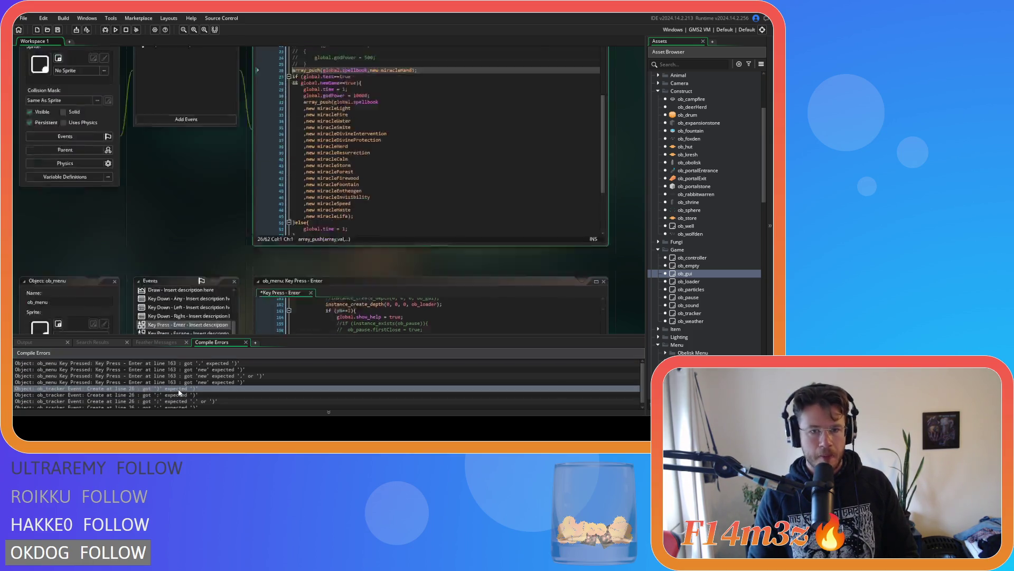
key(End)
key(Left)
key(Left)
text(())
click(364, 165)
text(())
key(Down)
text(())
key(Down)
text(())
key(Down)
text(()())
key(Down)
text(())
Step: Add () to the remaining ob_tracker miracles through miracleLife, then rebuild with F5
key(Down)
text(())
key(Down)
text(())
key(Down)
key(parenleft)
key(parenright)
key(Down)
key(parenleft)
key(parenright)
key(Down)
key(parenleft)
key(parenright)
key(Down)
key(parenleft)
key(parenright)
key(Down)
key(parenleft)
key(parenright)
key(Down)
key(parenleft)
key(parenright)
key(Down)
text(())
key(Down)
key(Down)
text(())
key(Up)
text(())
click(351, 272)
text(())
key(F5)
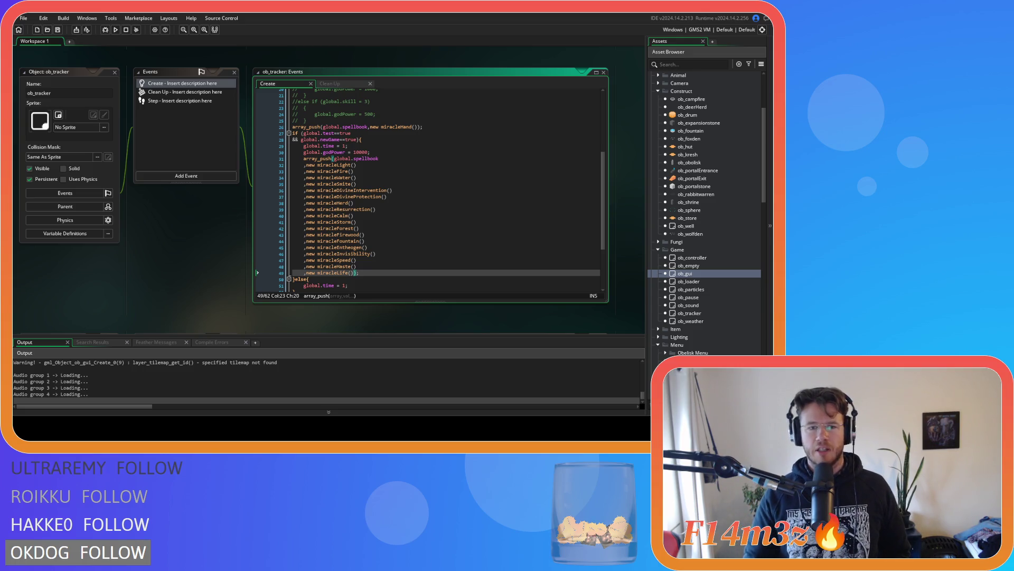
Step: Delete the trailing miracleHandCreate() line from ob_creator's Create code and run the game
click(711, 259)
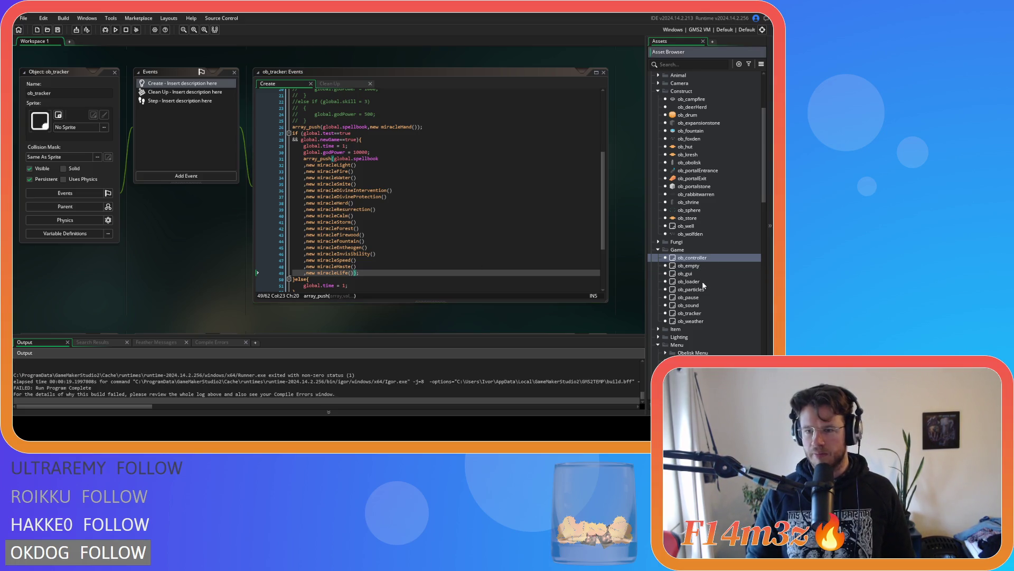
scroll(702, 288, down, 3)
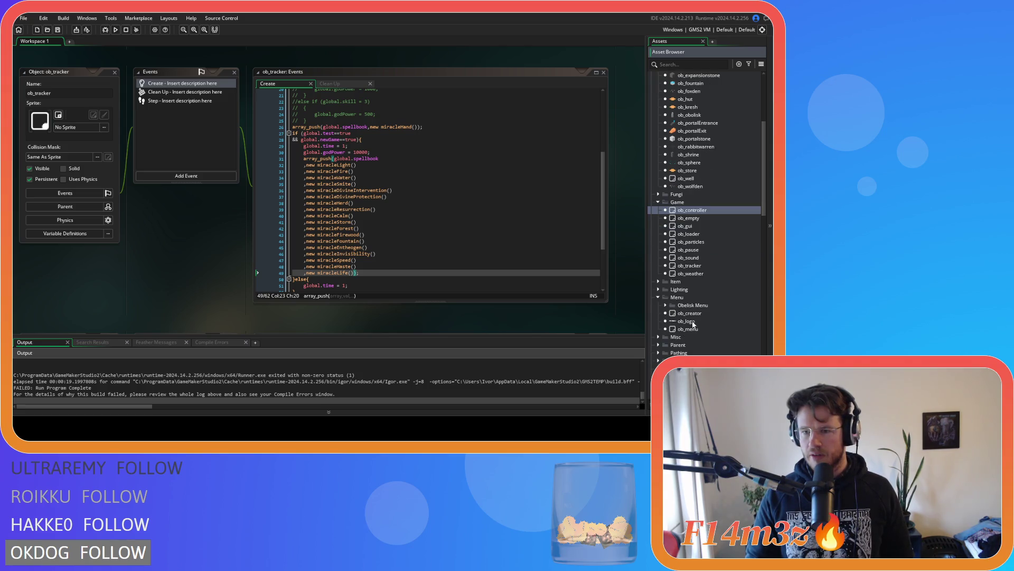
double_click(699, 314)
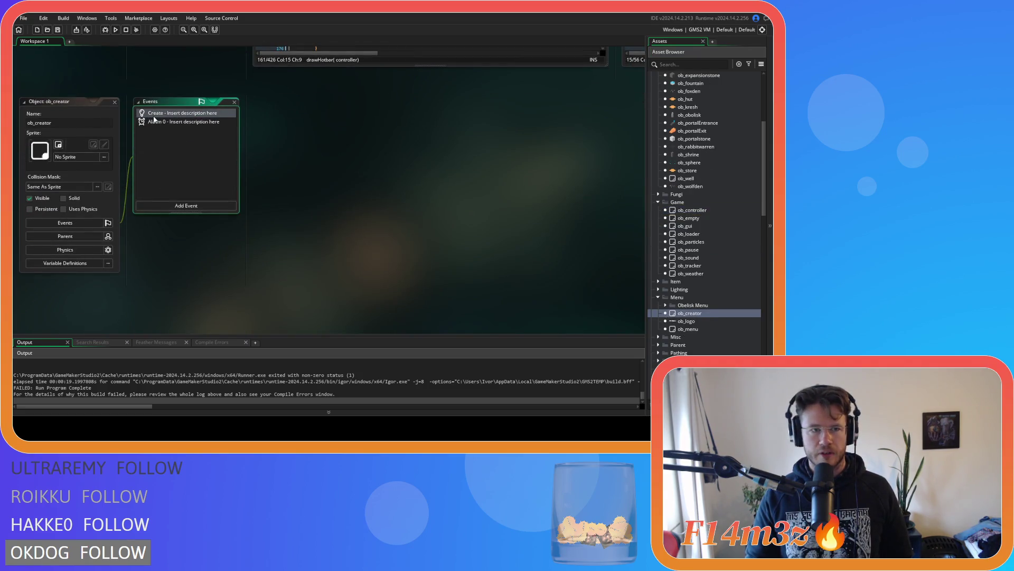
scroll(430, 257, down, 6)
drag(349, 313, 216, 305)
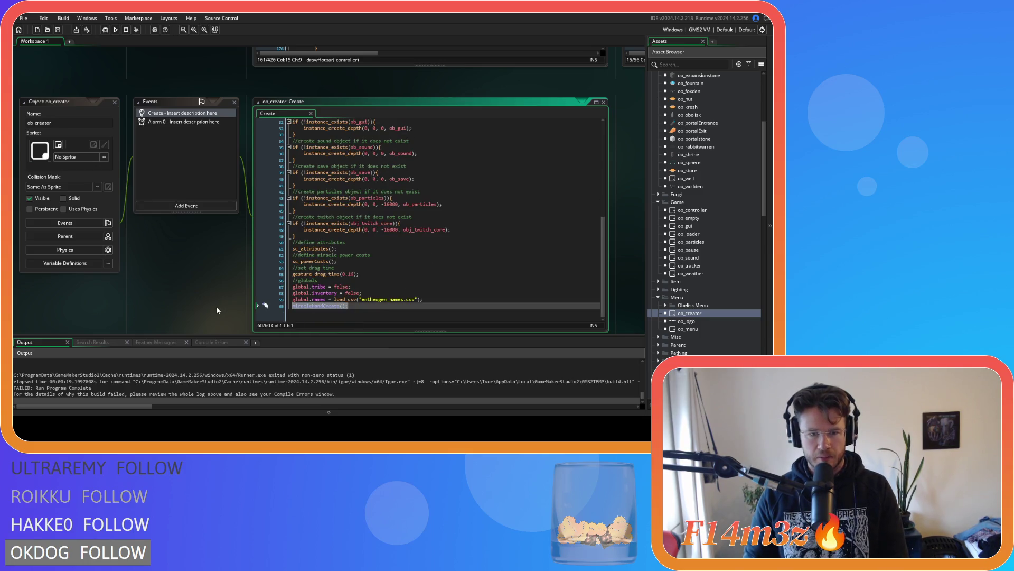
key(BackSpace)
key(BackSpace)
key(F5)
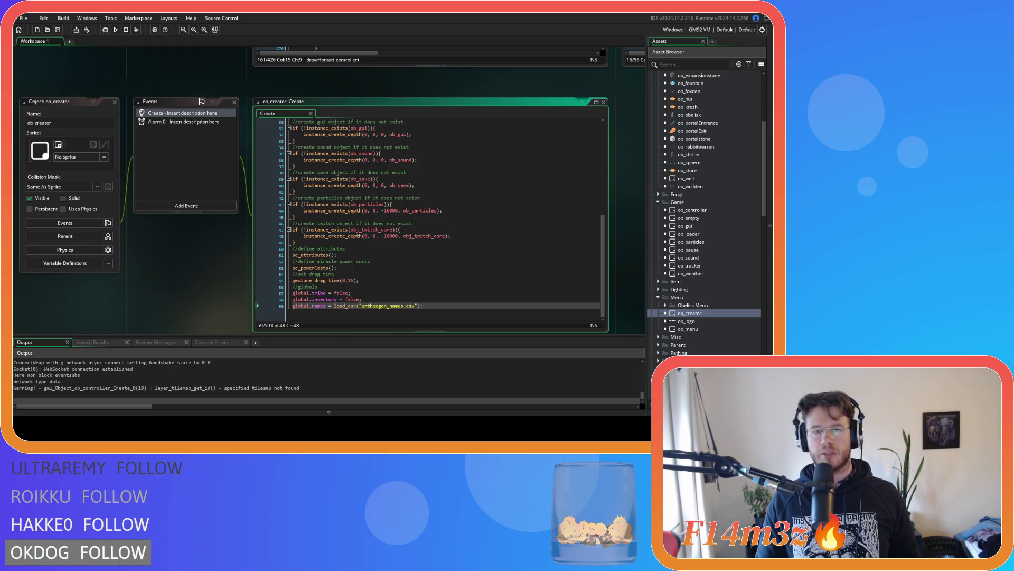
Step: Read the Output's ob_particles error about "Hand" used as a struct at line 210
scroll(714, 289, up, 3)
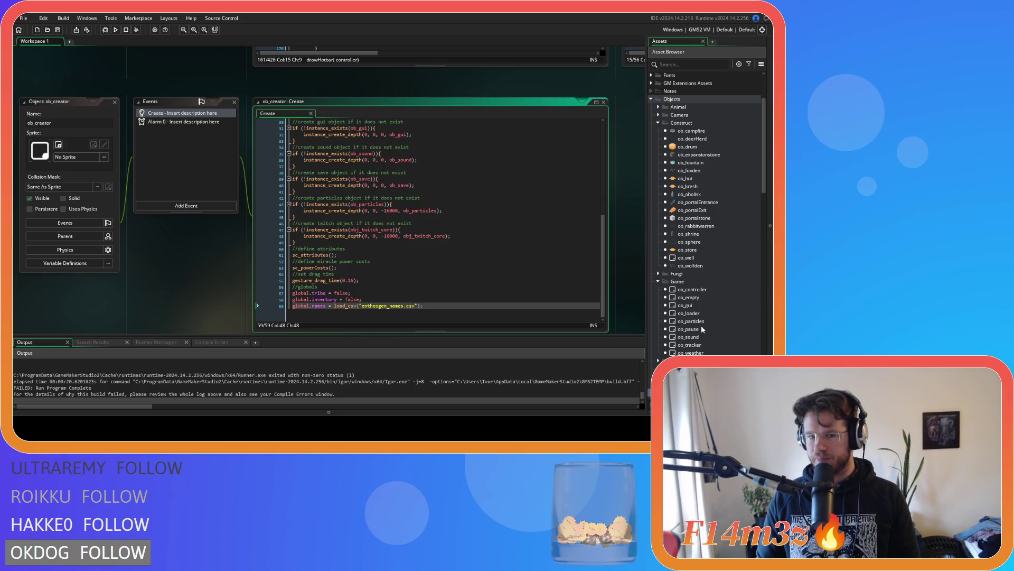
scroll(145, 370, up, 3)
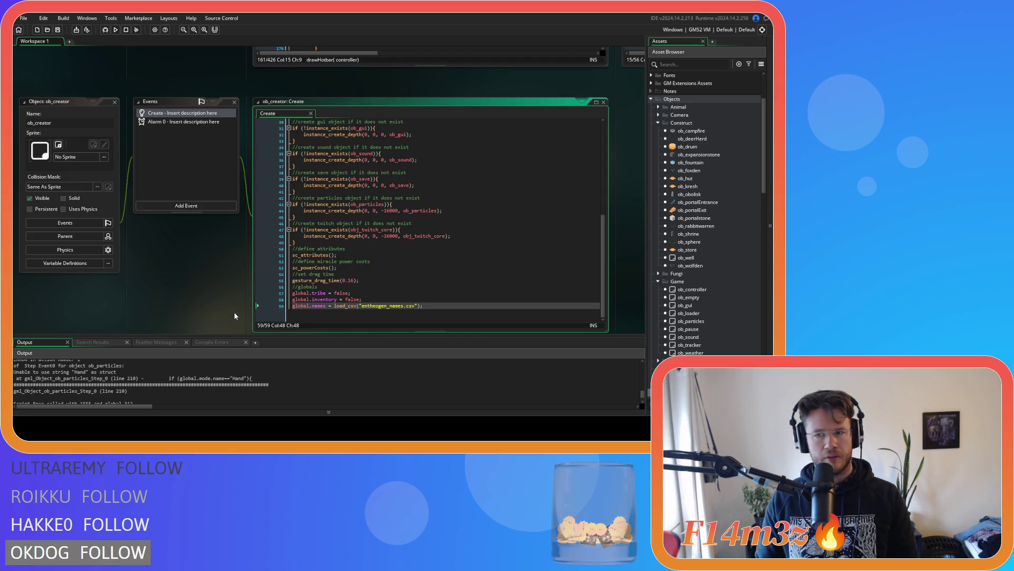
scroll(446, 220, up, 2)
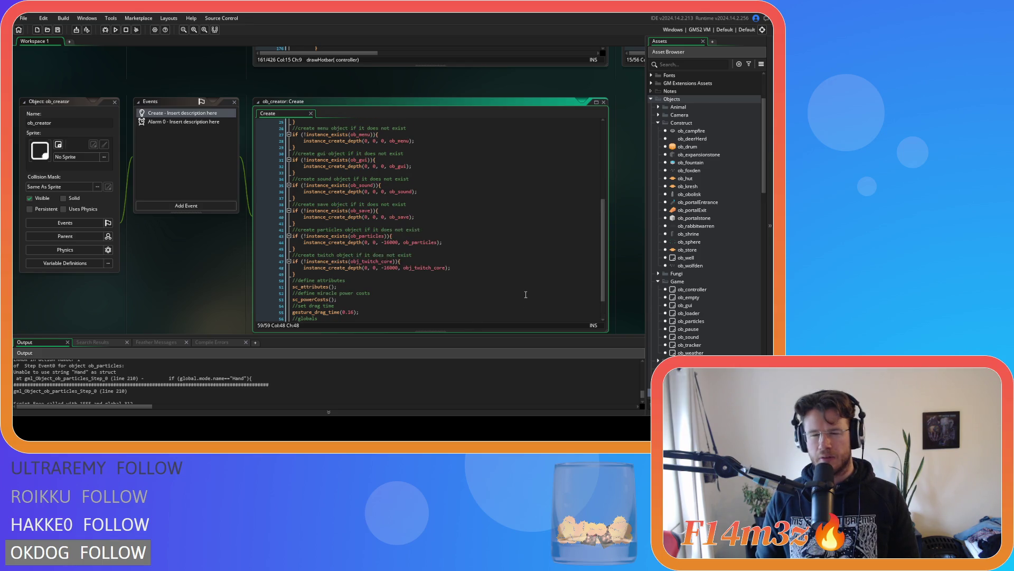
scroll(227, 272, down, 1)
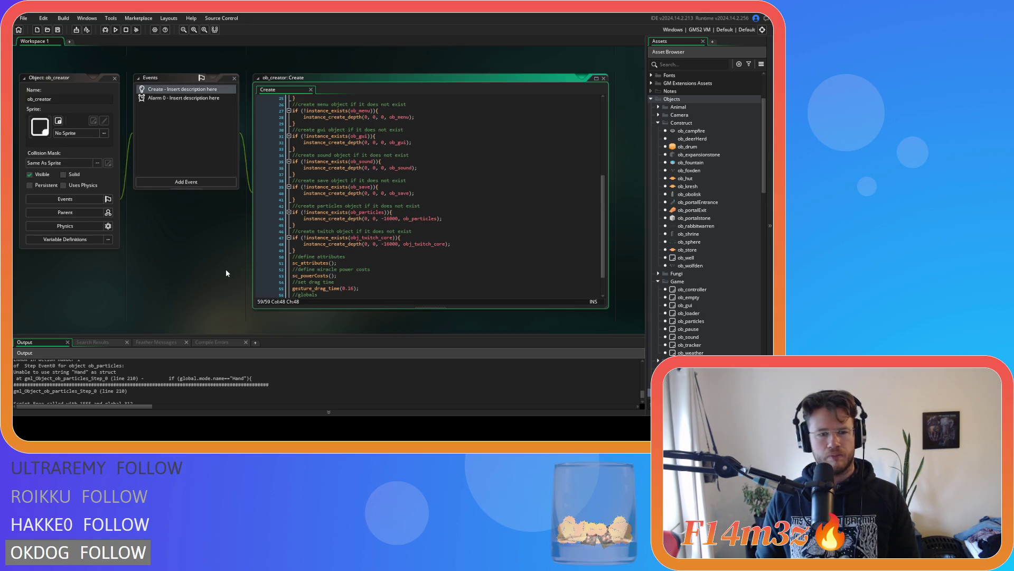
scroll(226, 273, up, 5)
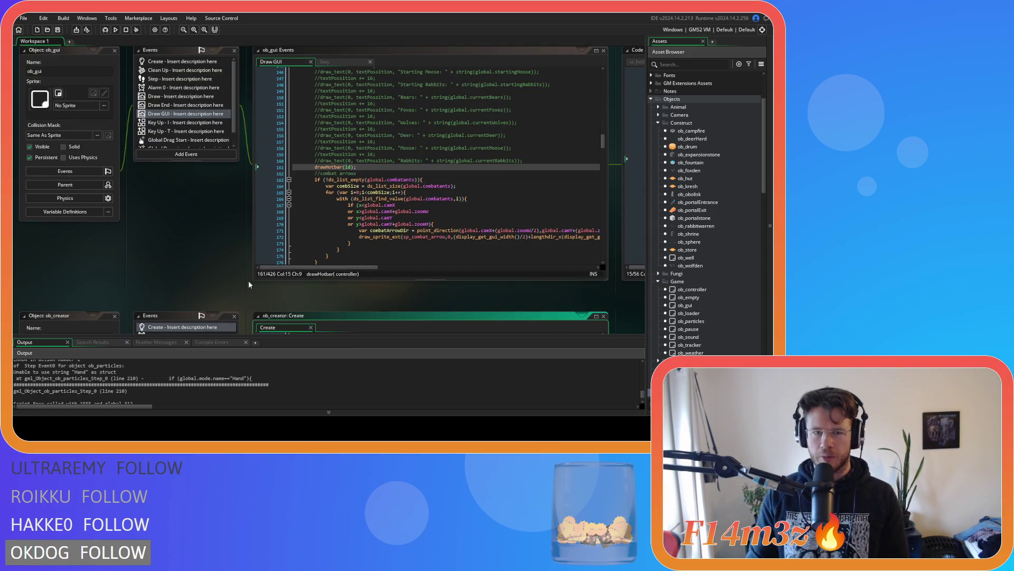
Step: Remove the global.mode = "Hand"; line from the top of ob_tracker's Create code
scroll(233, 296, right, 5)
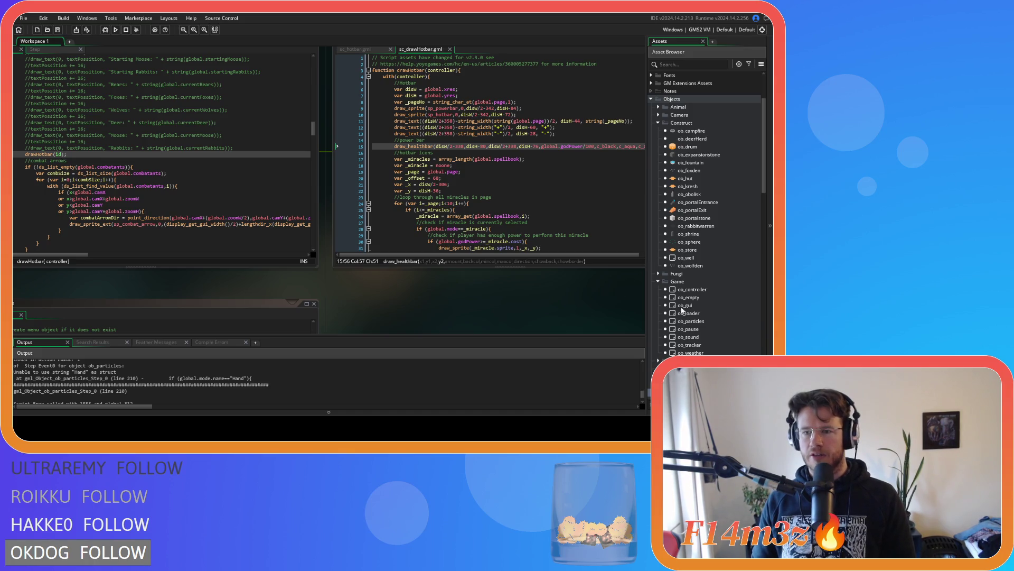
double_click(704, 345)
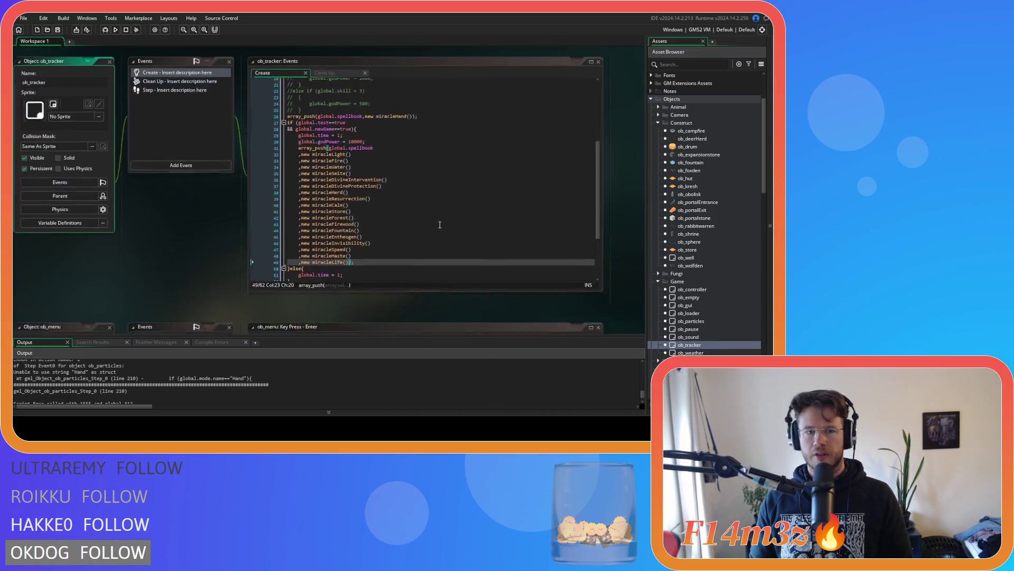
scroll(410, 215, up, 3)
mouse_move(332, 105)
mouse_down()
mouse_move(348, 105)
mouse_move(275, 106)
mouse_up()
key(BackSpace)
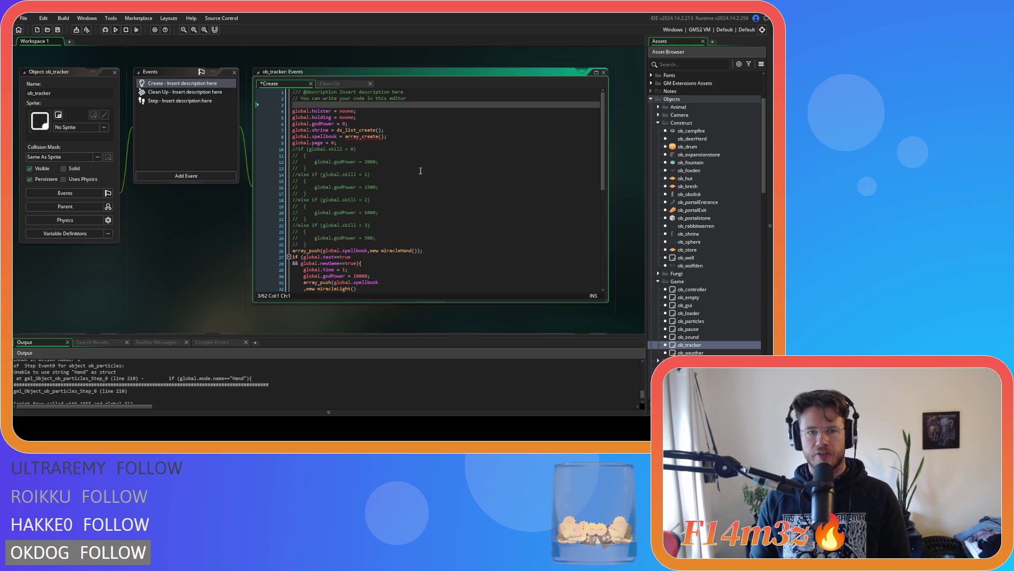
key(BackSpace)
Step: Add global.mode = "Hand"; on a new line after the spellbook if/else block
scroll(419, 169, down, 7)
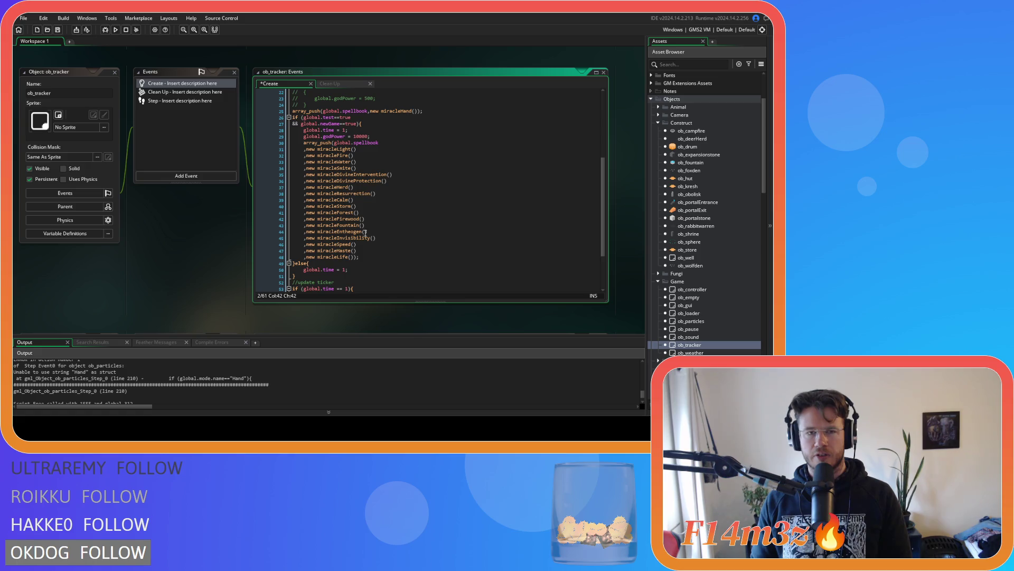
scroll(365, 233, down, 3)
click(345, 206)
click(346, 212)
key(Return)
text(global.mode = "Hand";)
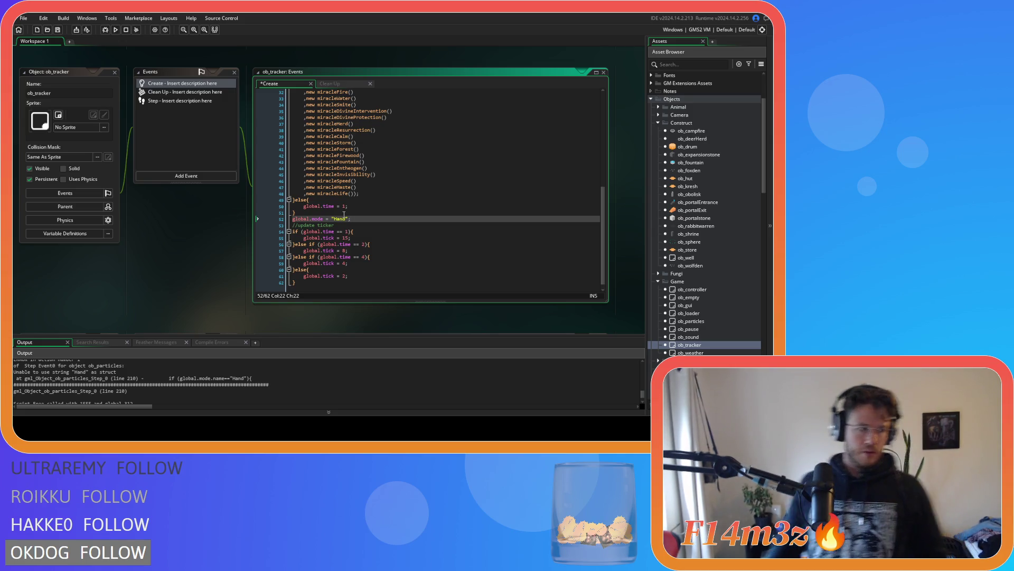
click(365, 206)
Step: Set global.mode to array_get(global.spellbook,0) instead of "Hand", then build and run the game
double_click(335, 218)
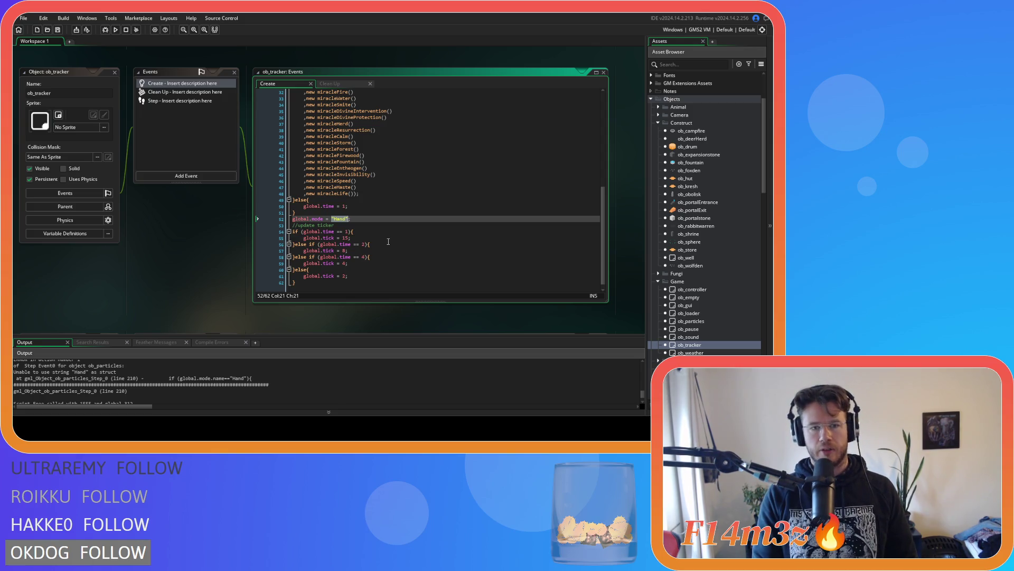
text({rray_g)
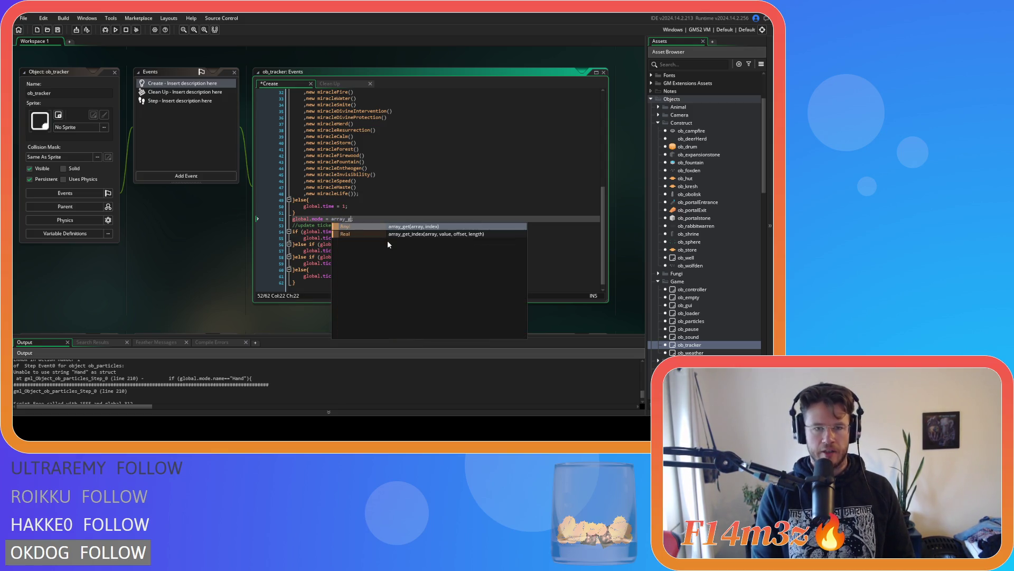
key(Return)
text(global.)
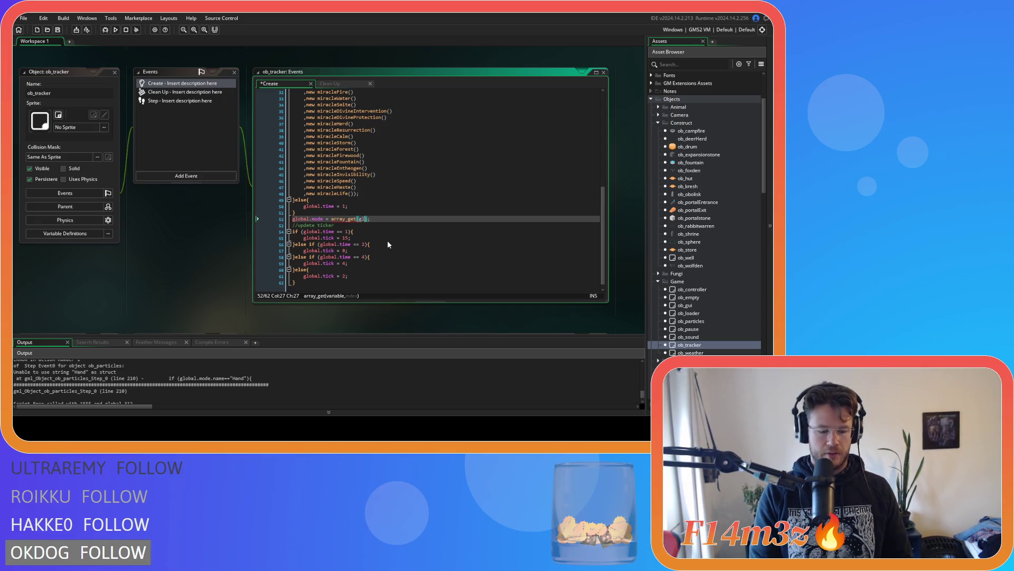
text(spellbook)
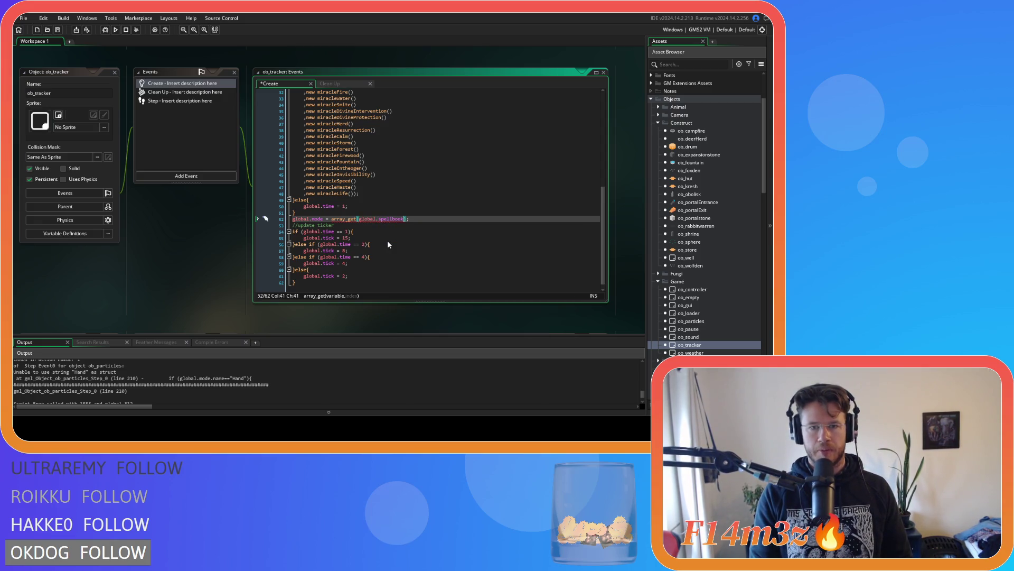
text(,0)
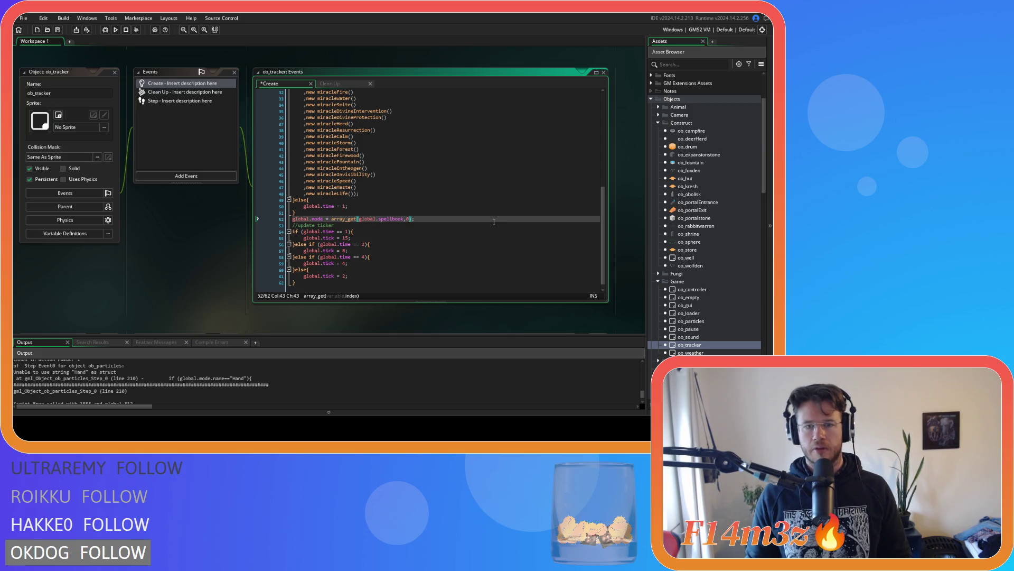
key(F5)
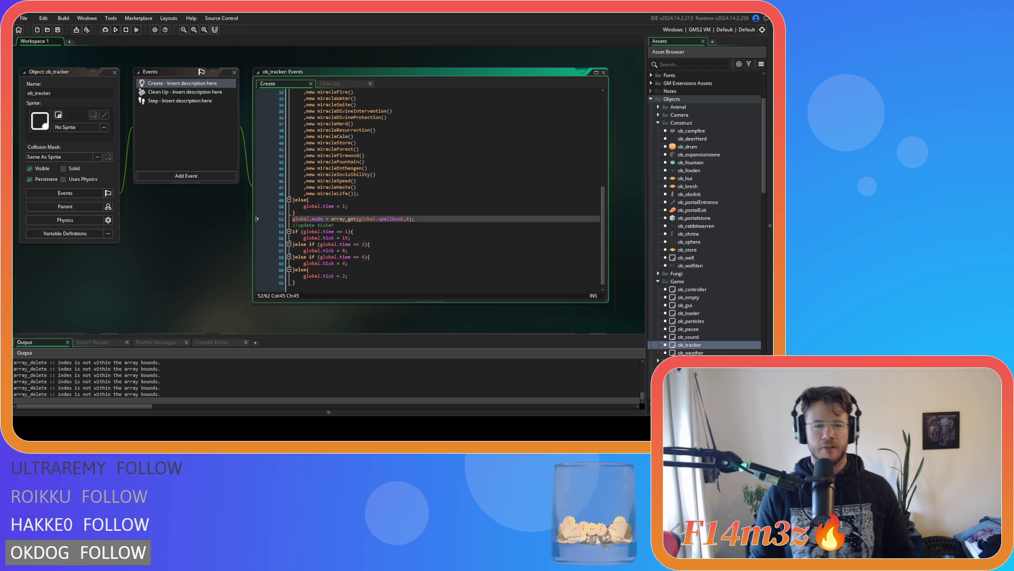
key(alt+Tab)
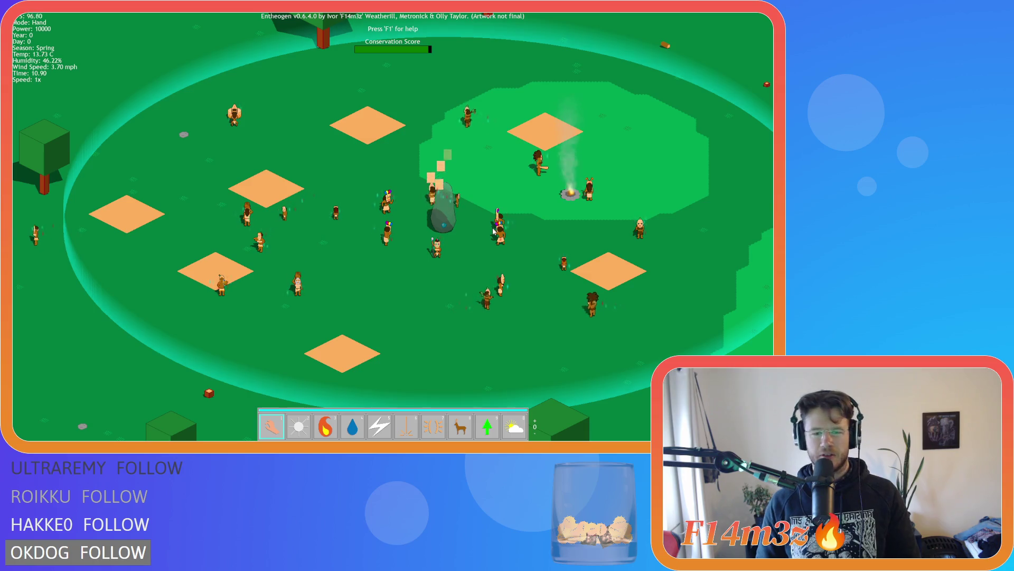
Step: Switch miracles by number key: Light (2), Fire (3), Water (4), Divine Intervention (6), Smite (5), Hand (1)
key(2)
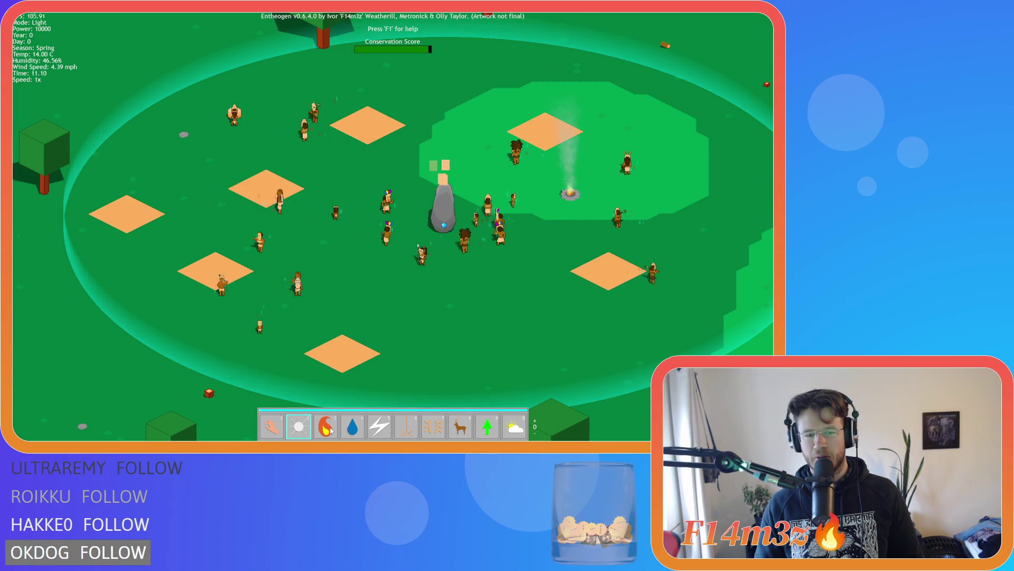
key(3)
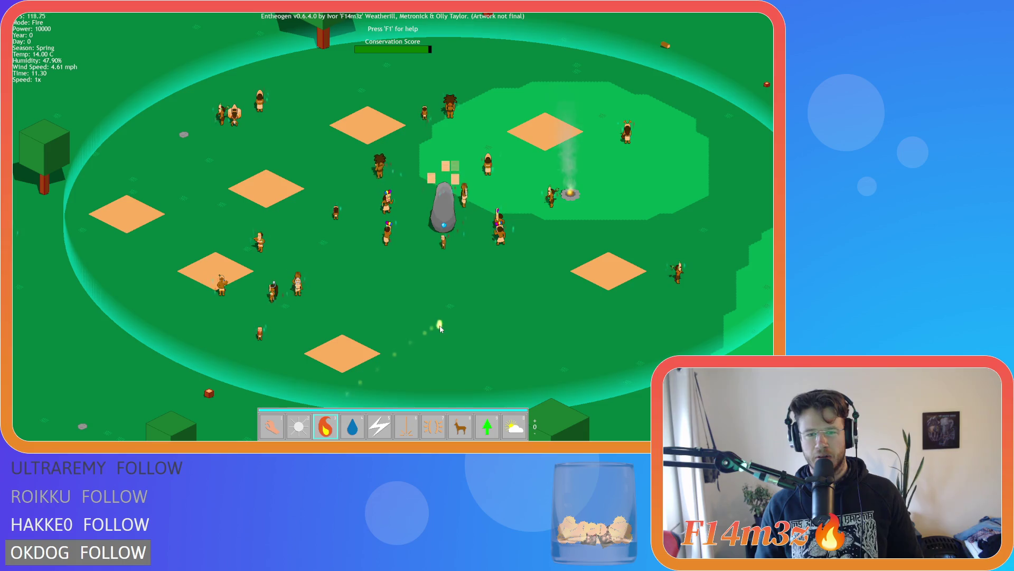
key(4)
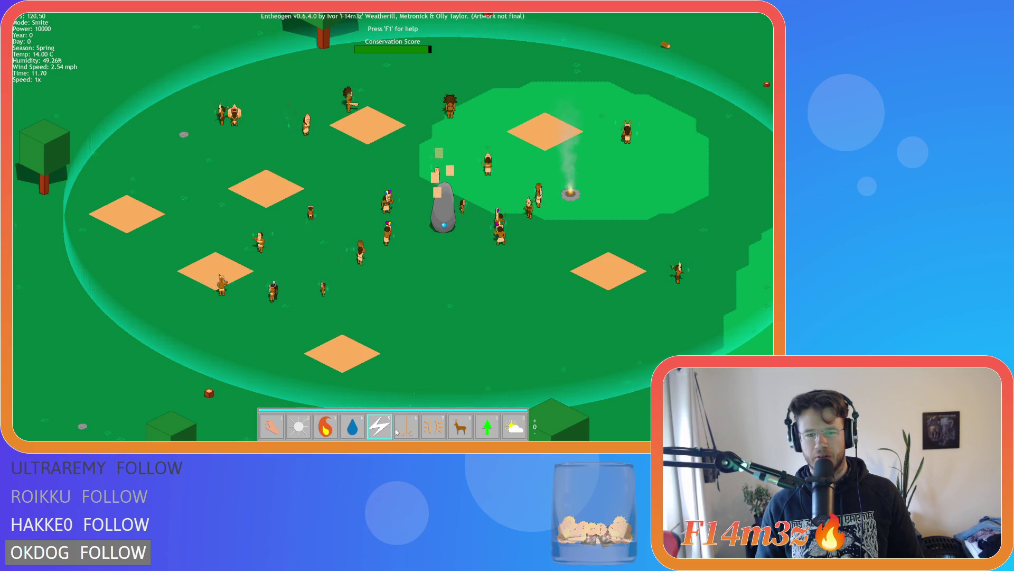
key(6)
key(3)
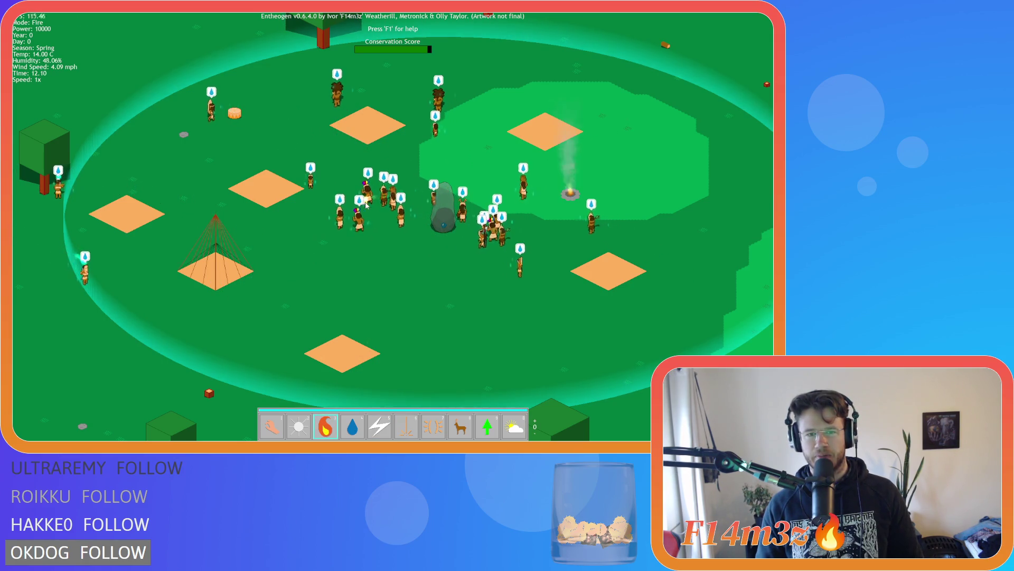
key(4)
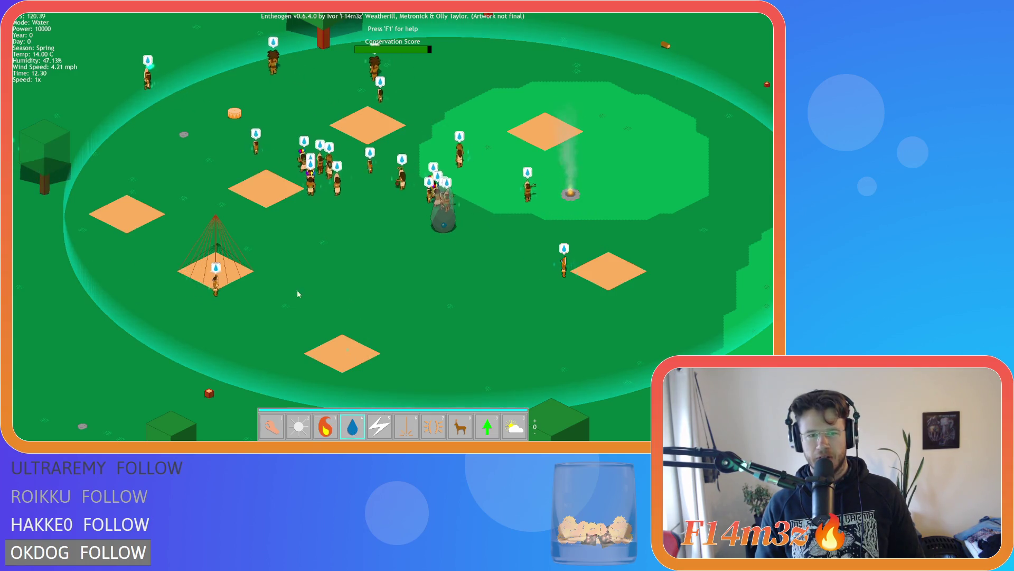
key(5)
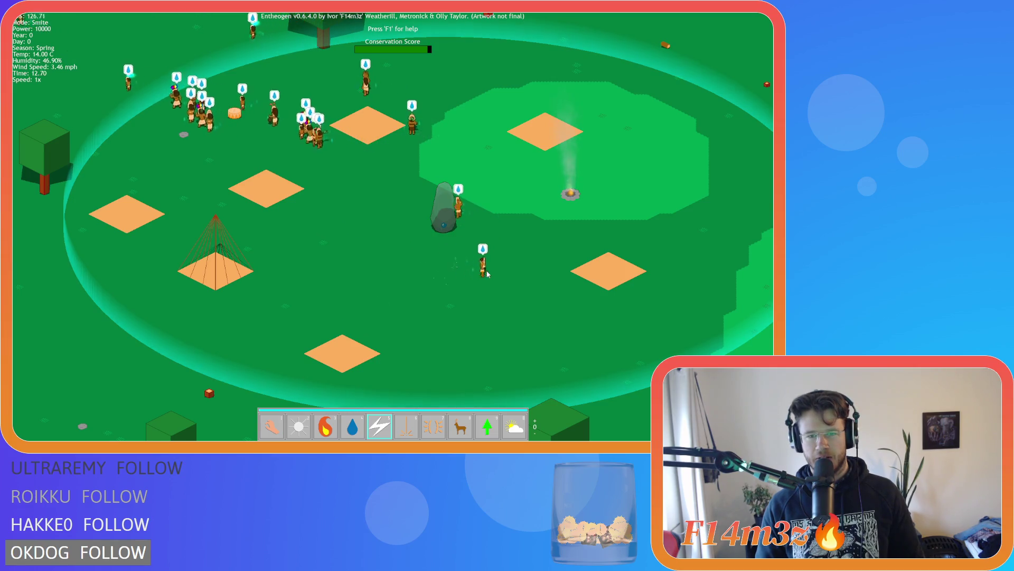
key(1)
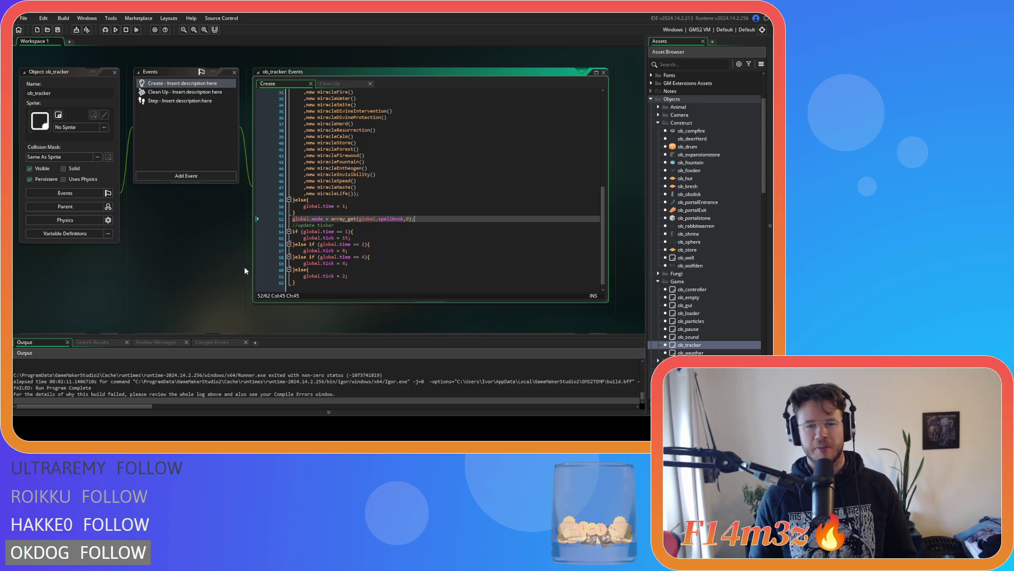
Step: Open the Step event code of the ob_pause object
drag(422, 220, 282, 221)
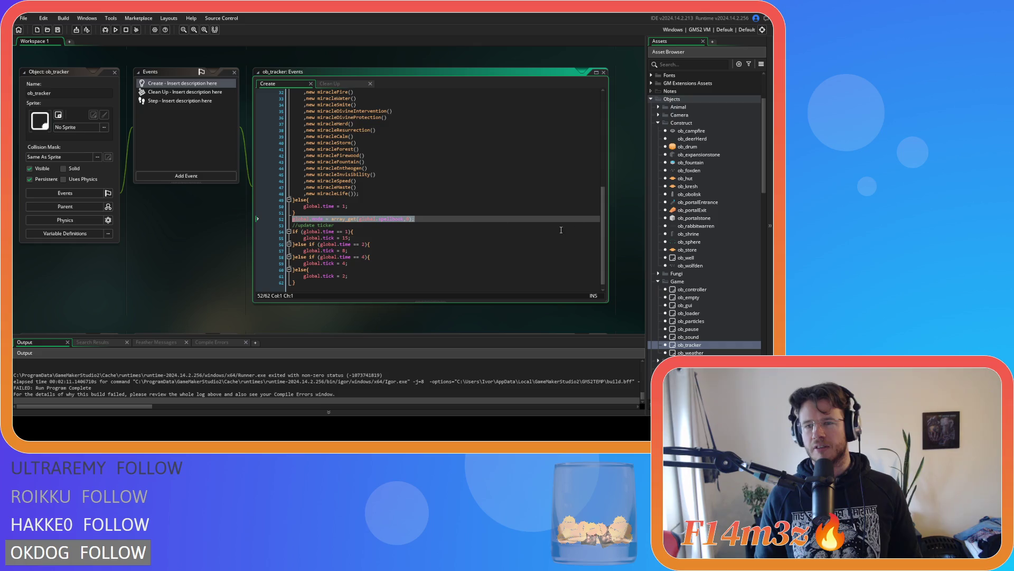
scroll(697, 274, down, 2)
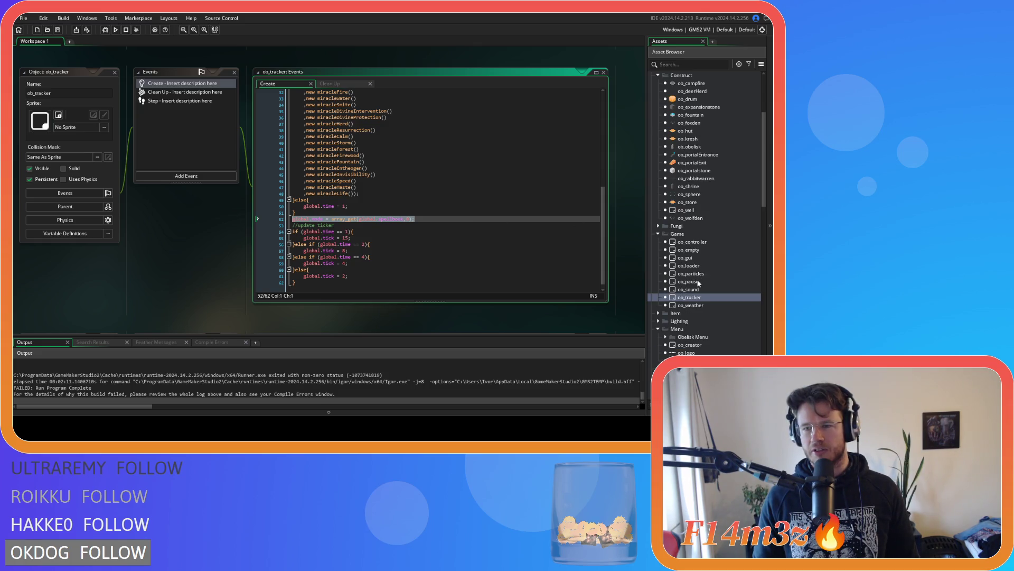
double_click(696, 281)
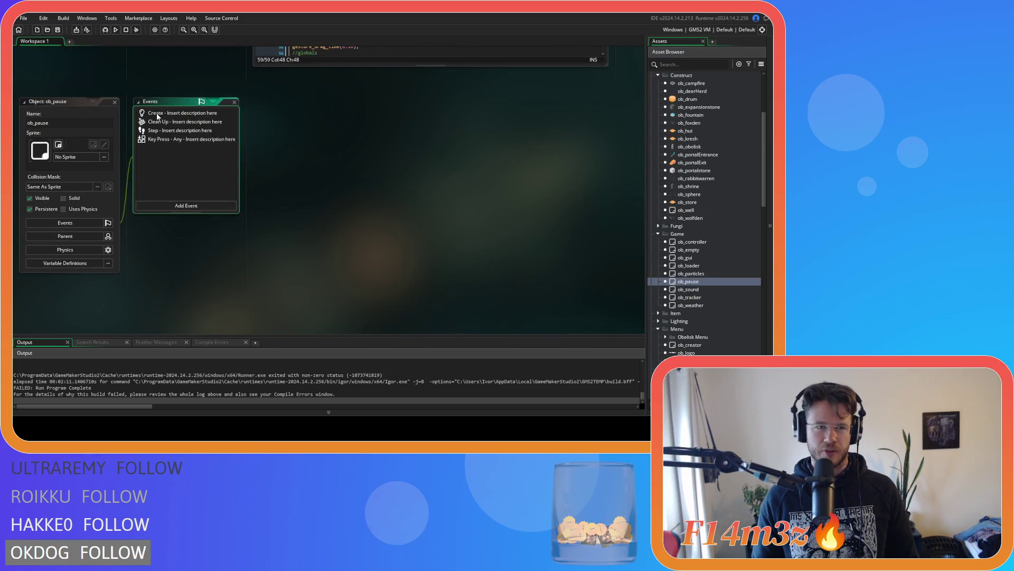
click(158, 113)
click(160, 121)
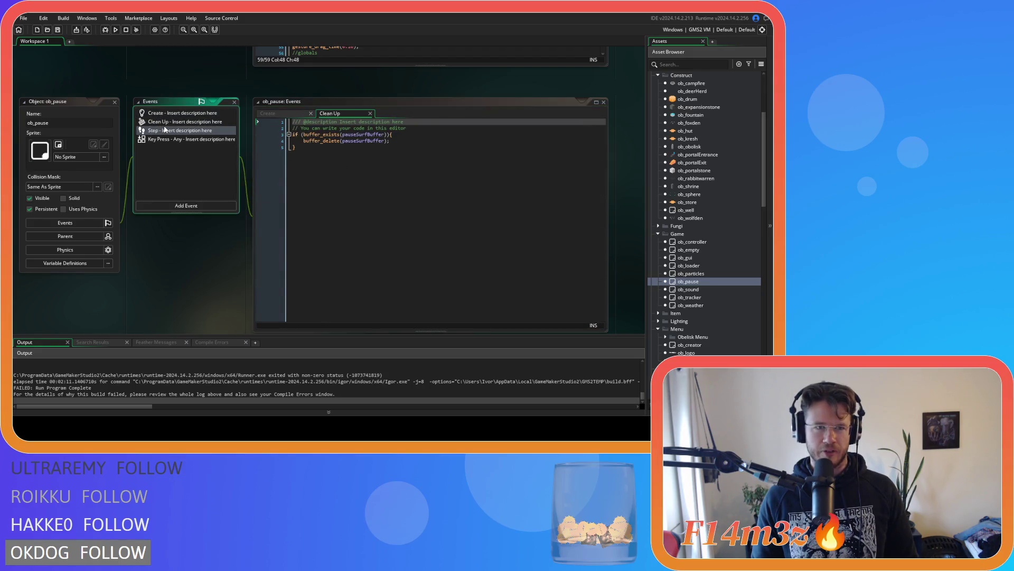
click(165, 129)
drag(603, 164, 592, 261)
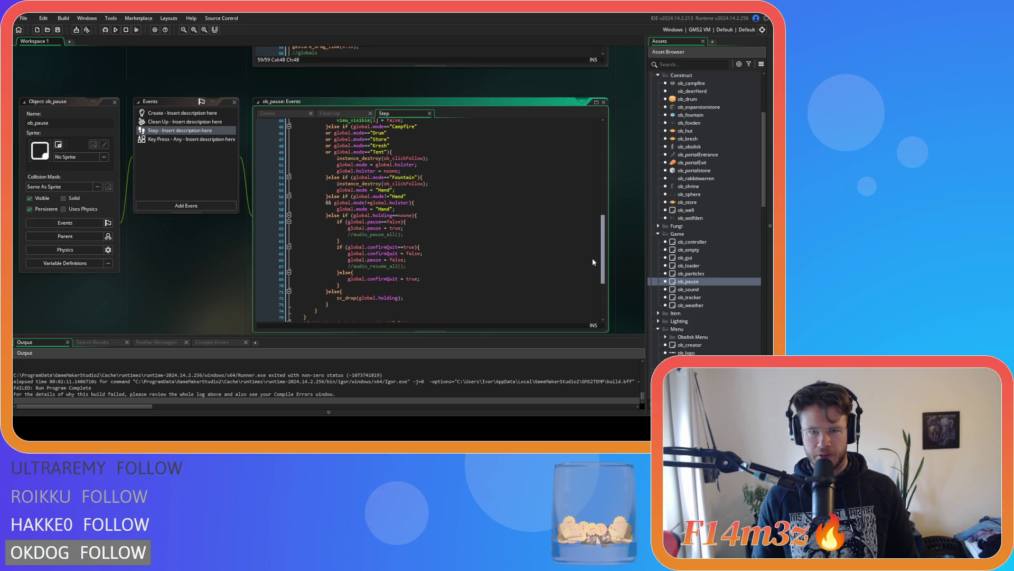
Step: Paste the spellbook assignment over the "Hand" mode assignments on lines 55 and 58
click(338, 189)
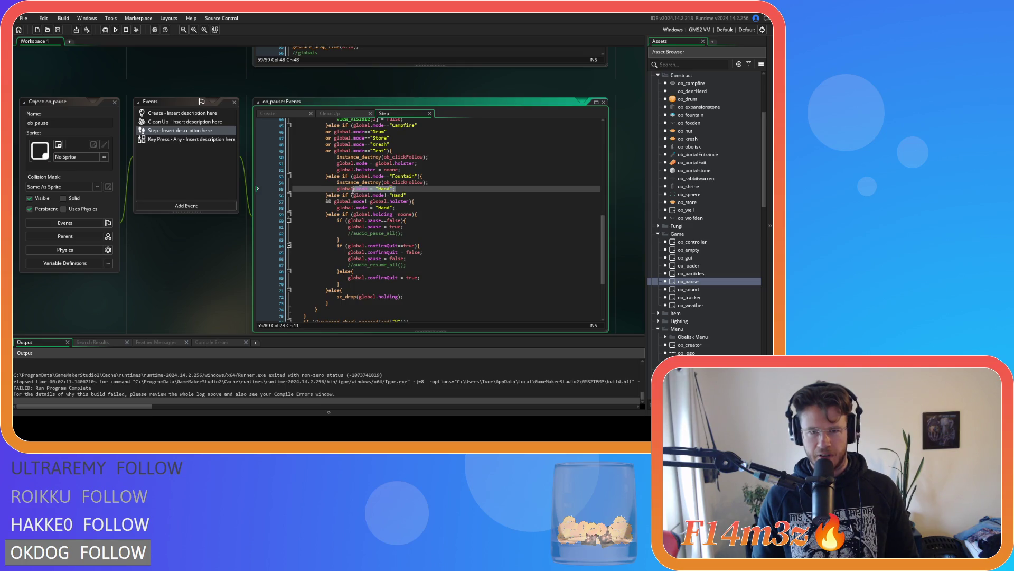
text(global.mode = array_get(global.spellbook,0);)
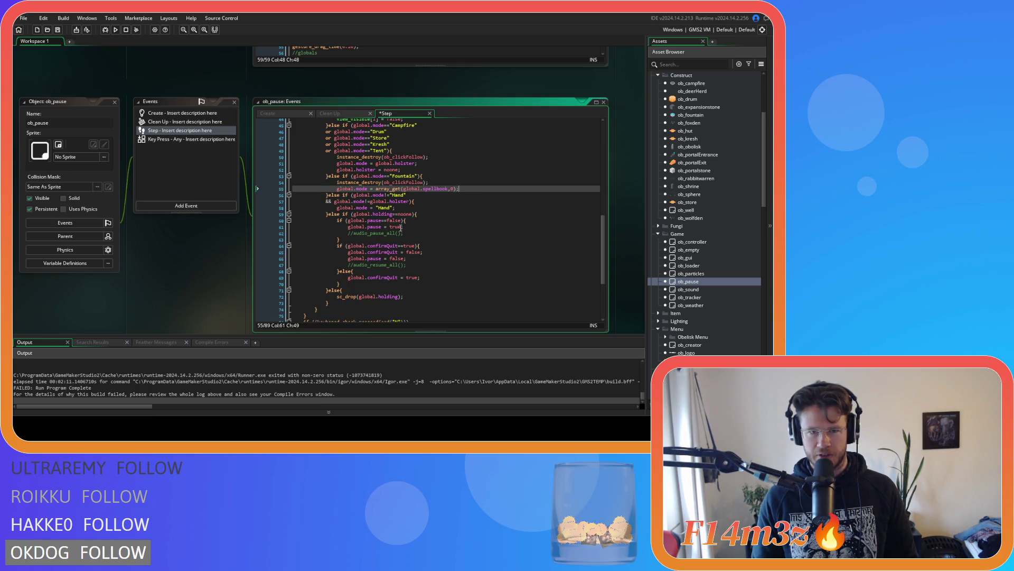
click(392, 208)
drag(392, 209, 337, 209)
key(ctrl+v)
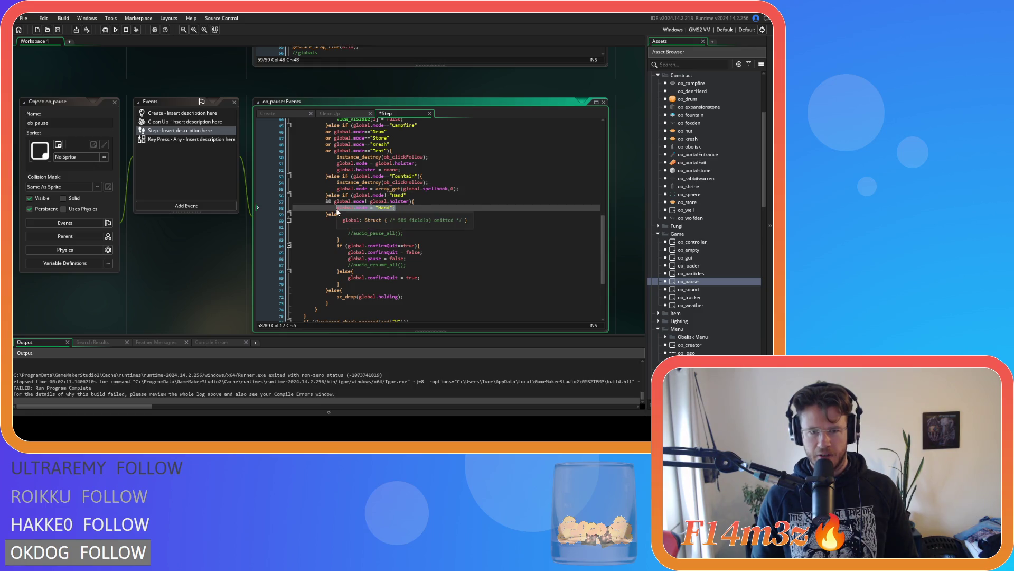
scroll(364, 212, up, 2)
Step: Replace "Hand" in the line 56 comparison with array_get(global.spellbook,0) and save
click(364, 179)
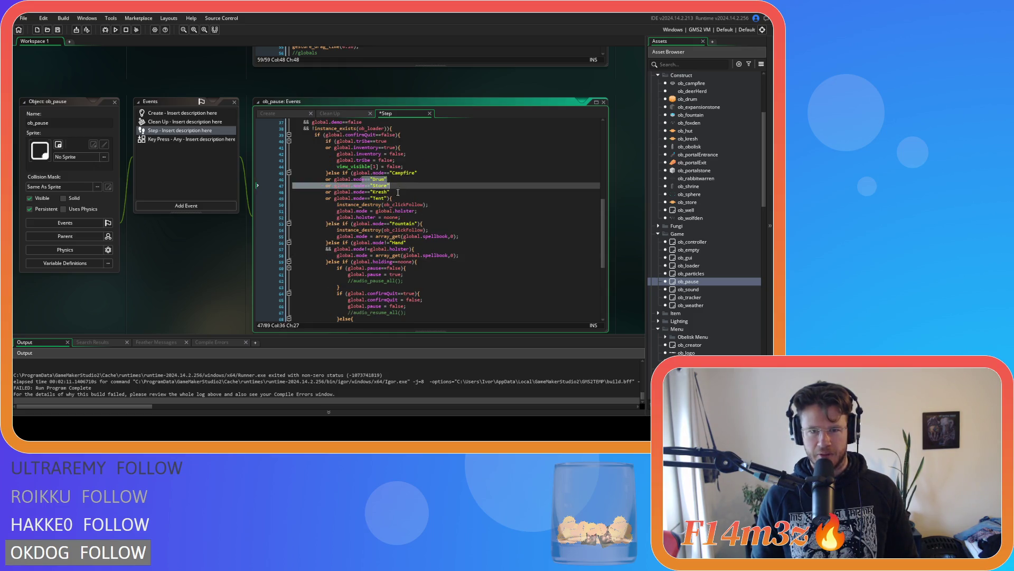
click(478, 193)
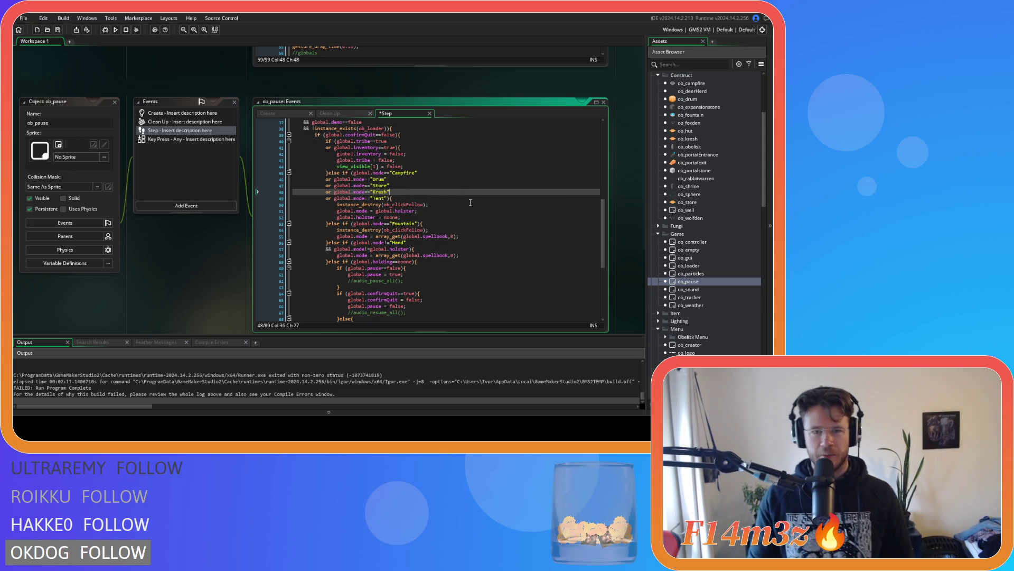
drag(390, 242, 413, 244)
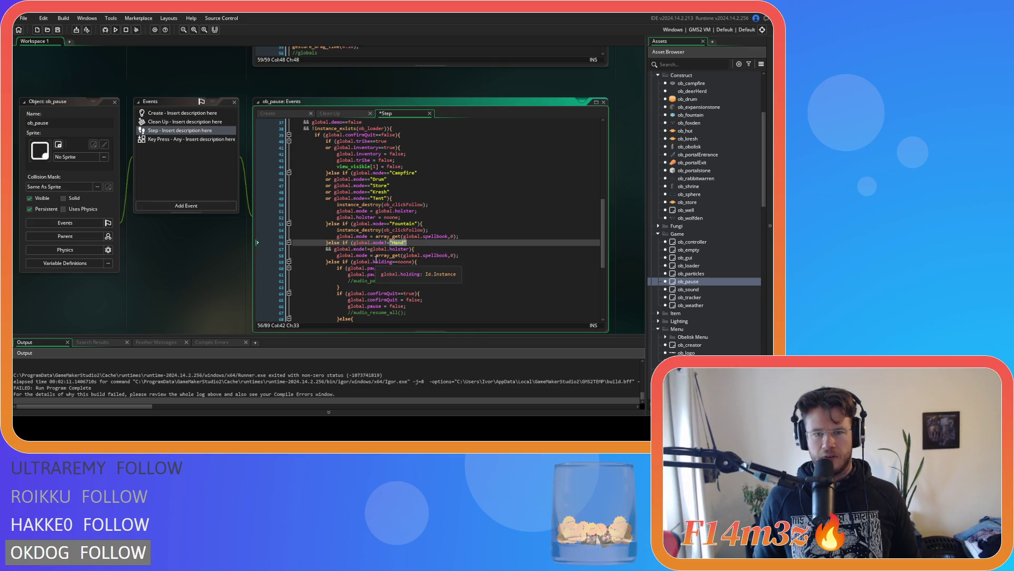
double_click(395, 256)
shift+click(452, 258)
shift+click(457, 258)
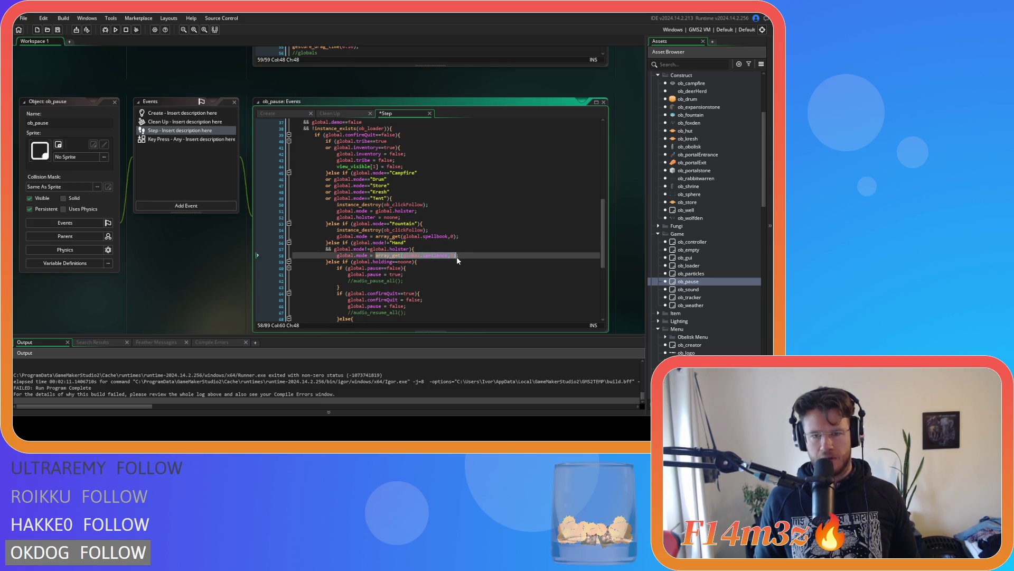
key(ctrl+c)
drag(413, 243, 390, 243)
key(ctrl+v)
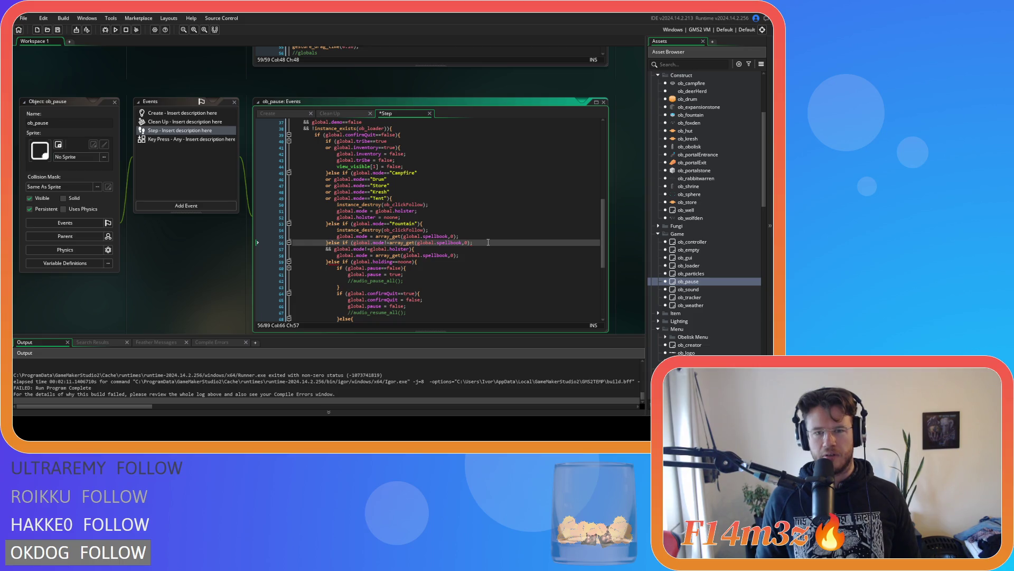
key(ctrl+s)
Step: Review the Store, Kresh and Campfire mode checks around the edited comparison
drag(390, 180, 383, 198)
click(382, 199)
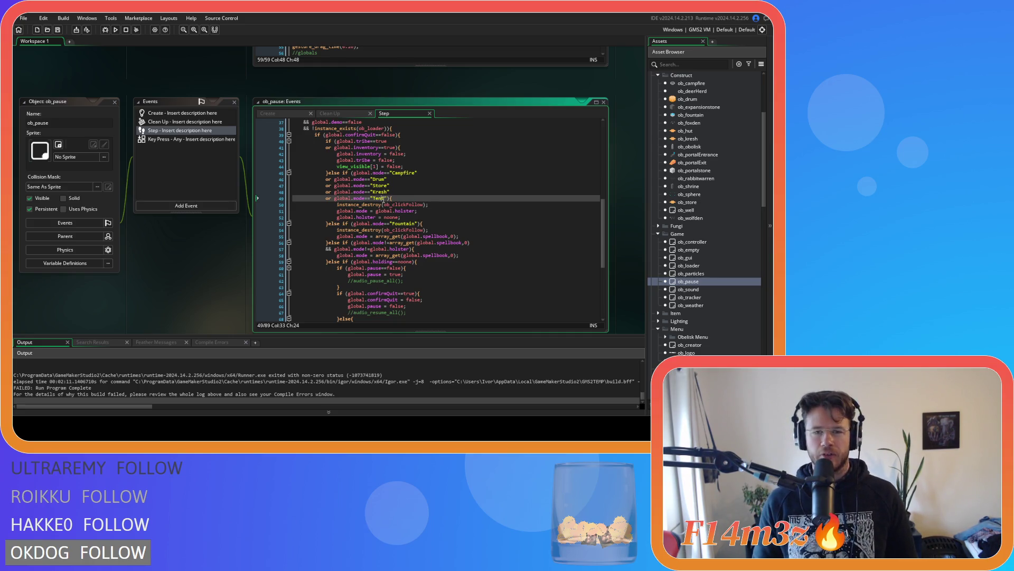
click(422, 242)
scroll(458, 262, down, 3)
scroll(458, 262, up, 5)
scroll(459, 262, down, 2)
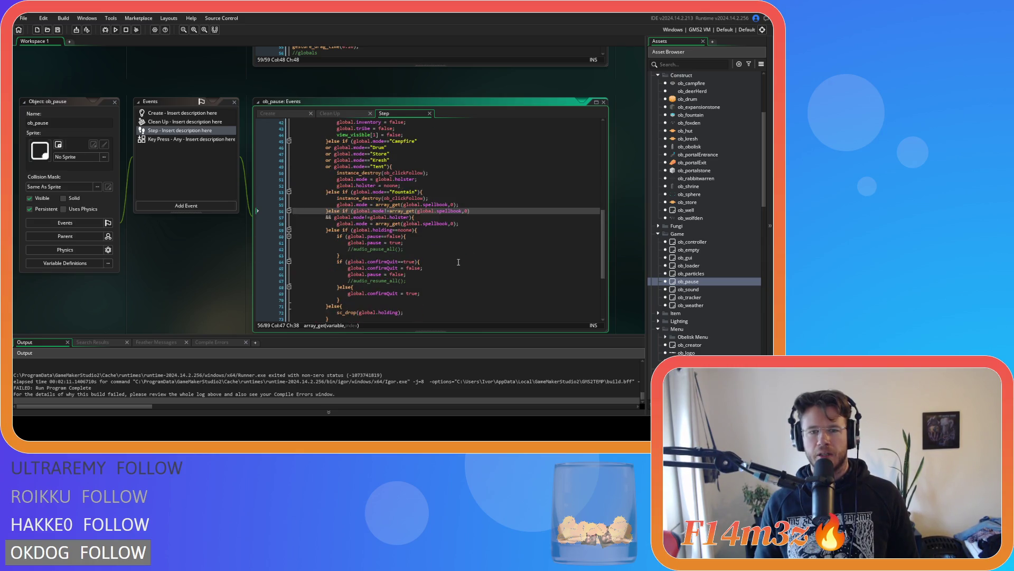
drag(389, 188, 419, 192)
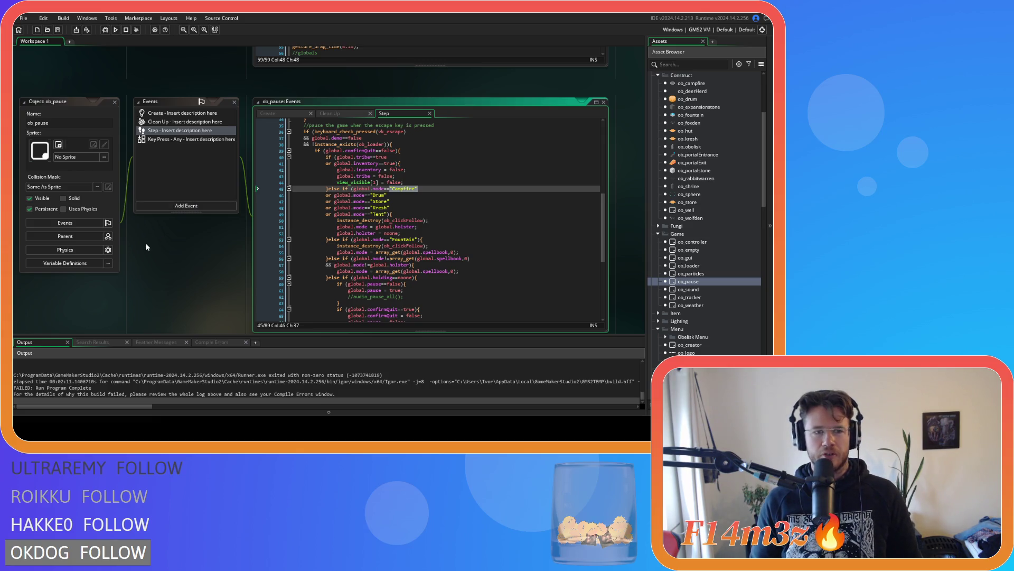
Step: Close all workspace windows and collapse the Game, Menu and Construct asset folders
right_click(157, 255)
mouse_move(168, 267)
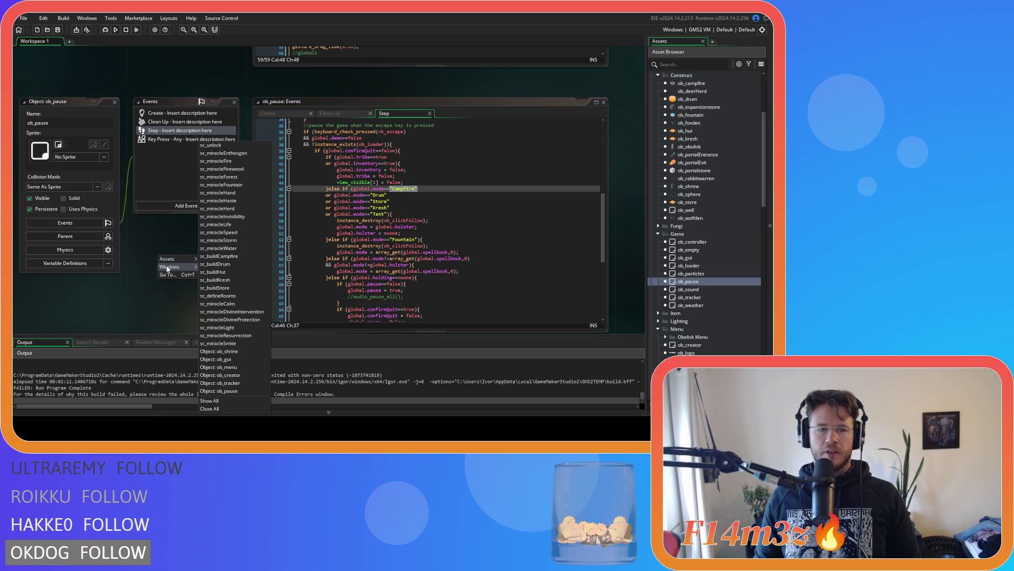
click(209, 408)
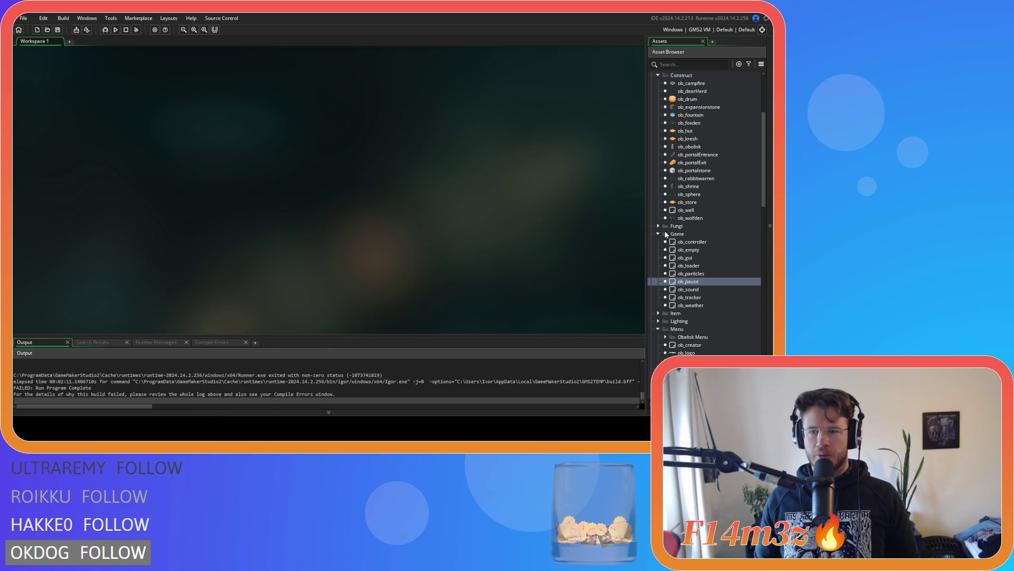
click(659, 233)
scroll(657, 230, up, 2)
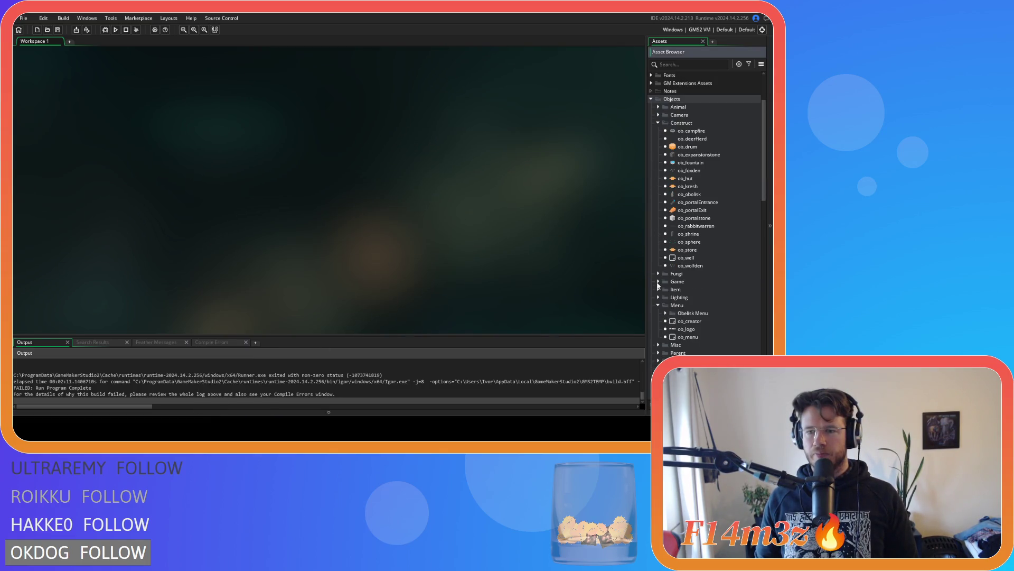
click(658, 305)
click(657, 123)
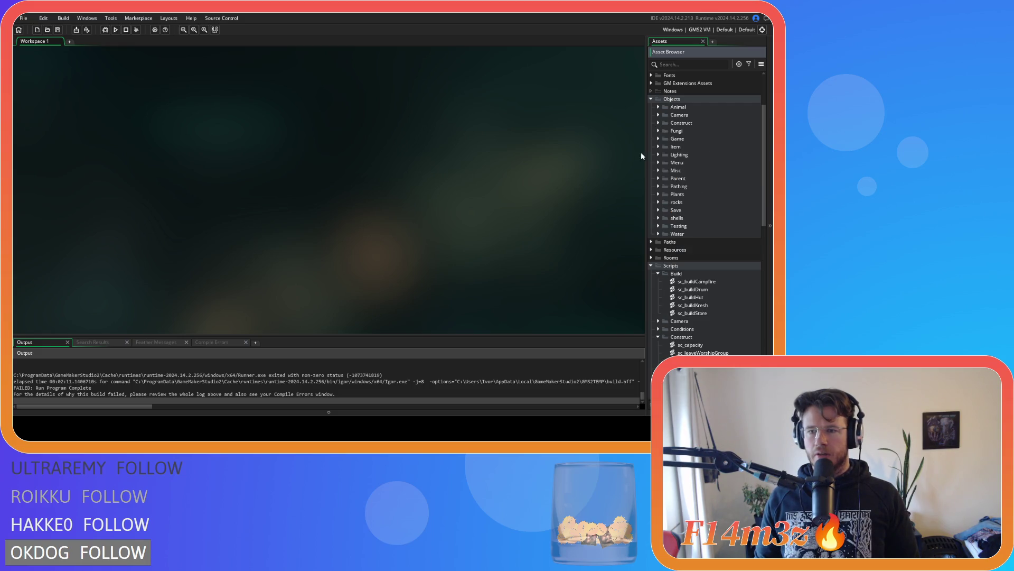
click(658, 281)
click(659, 297)
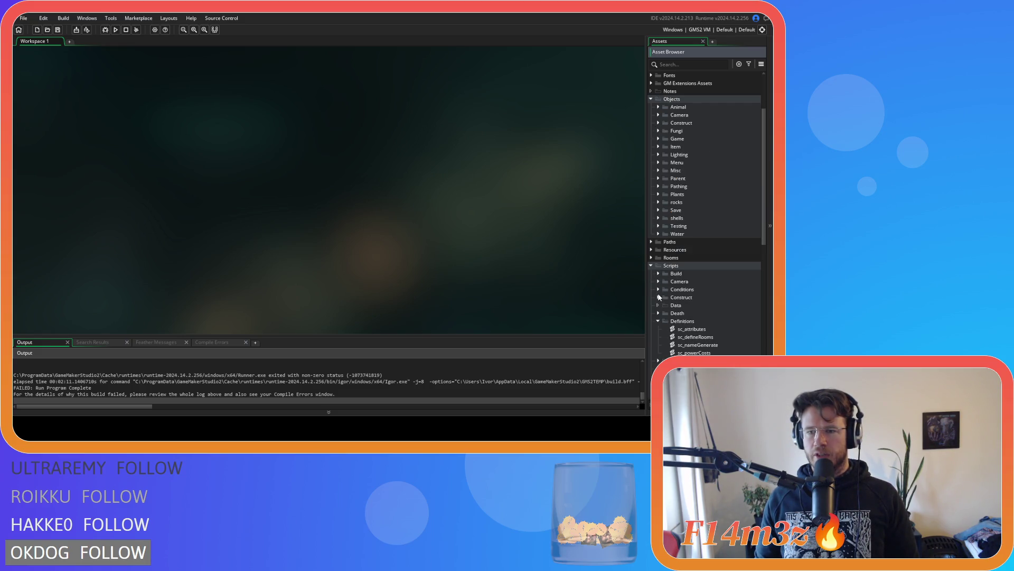
scroll(655, 320, down, 6)
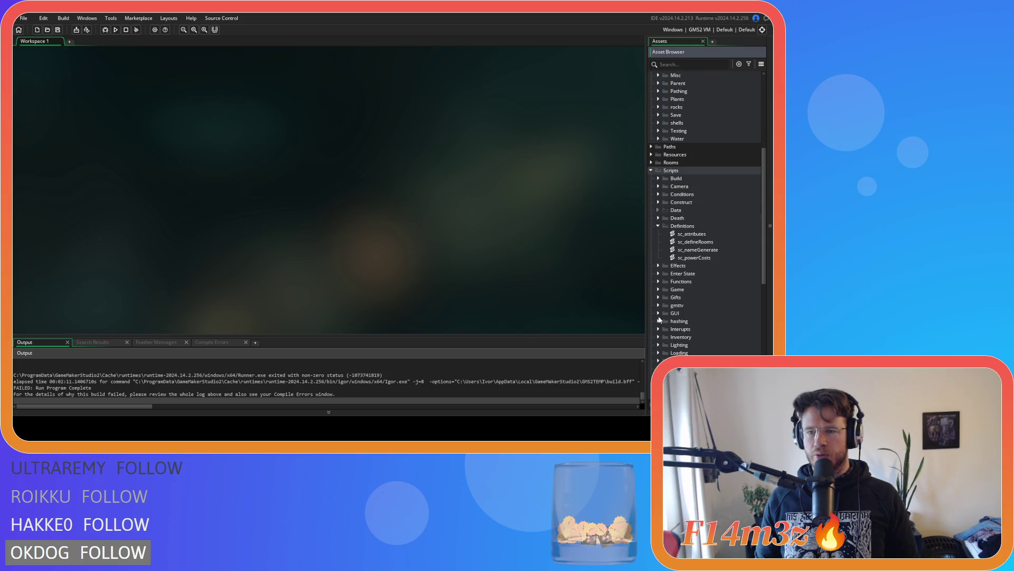
Step: Expand Scripts › GUI › Hotbar and open sc_drawHotbar
click(659, 179)
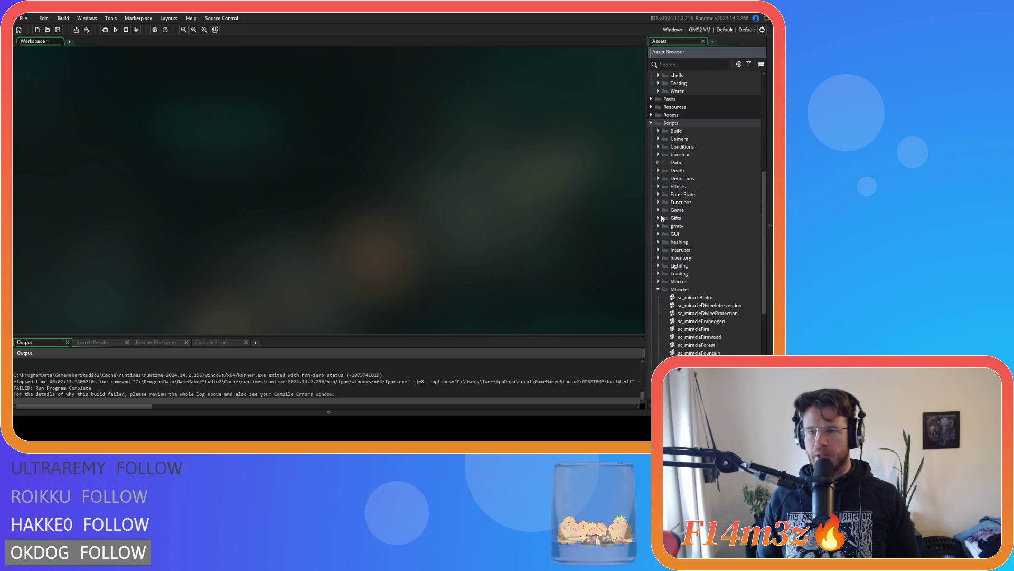
click(658, 234)
double_click(669, 242)
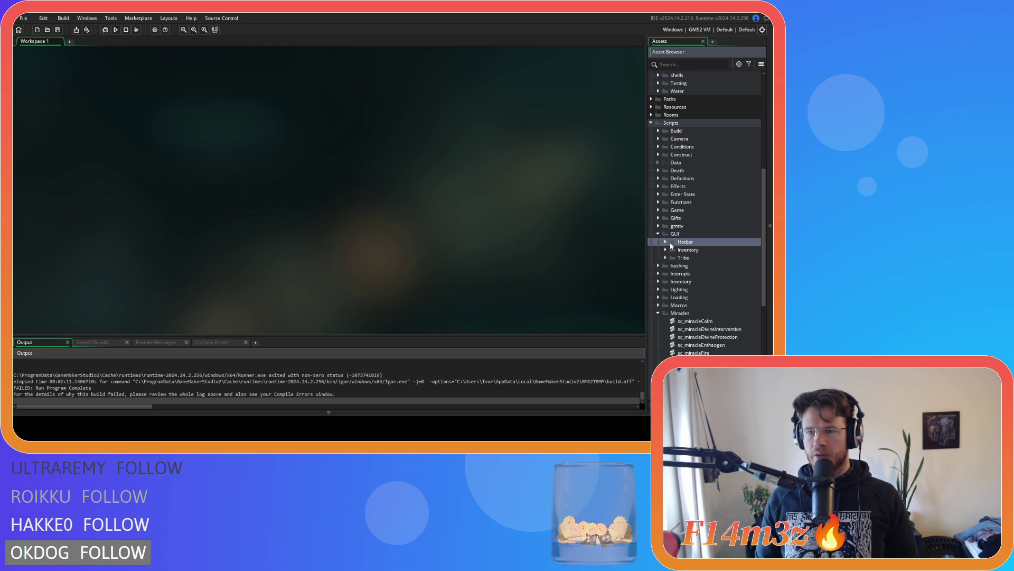
double_click(701, 250)
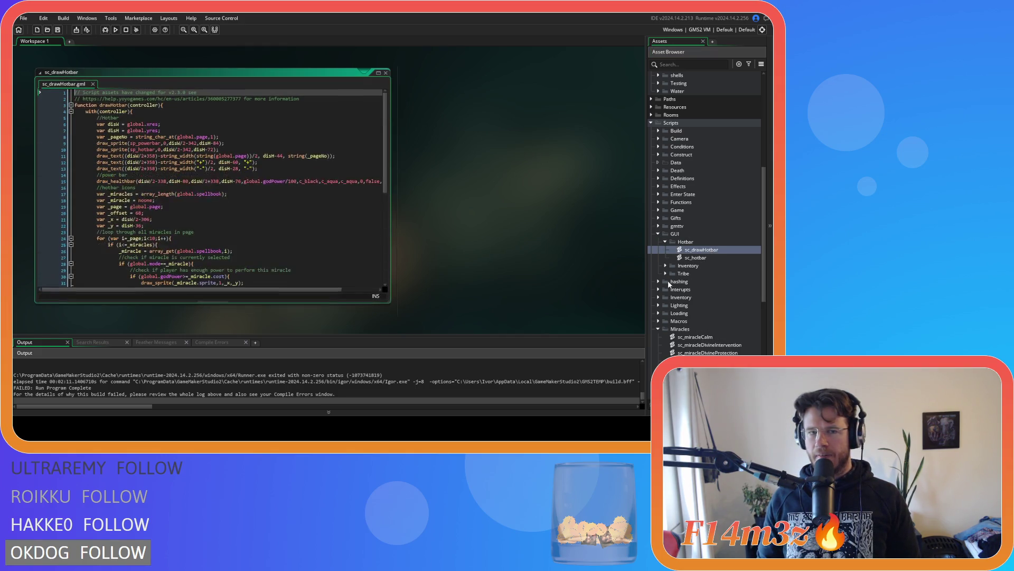
mouse_move(382, 174)
mouse_down()
mouse_move(389, 223)
mouse_move(374, 173)
mouse_up()
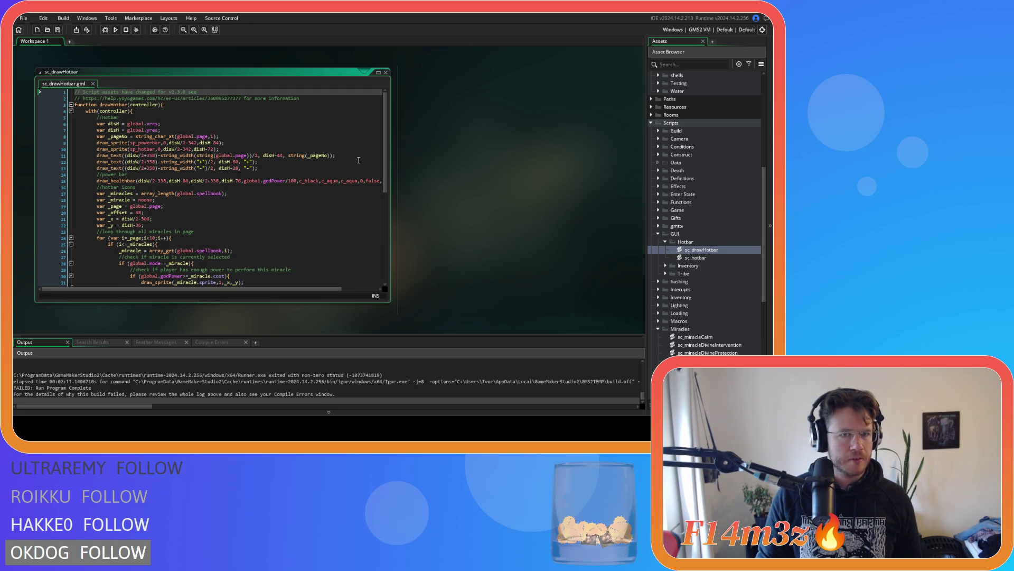
Step: Paste over a selection near _pageNo on line 11 and look through the drawing loop
double_click(317, 156)
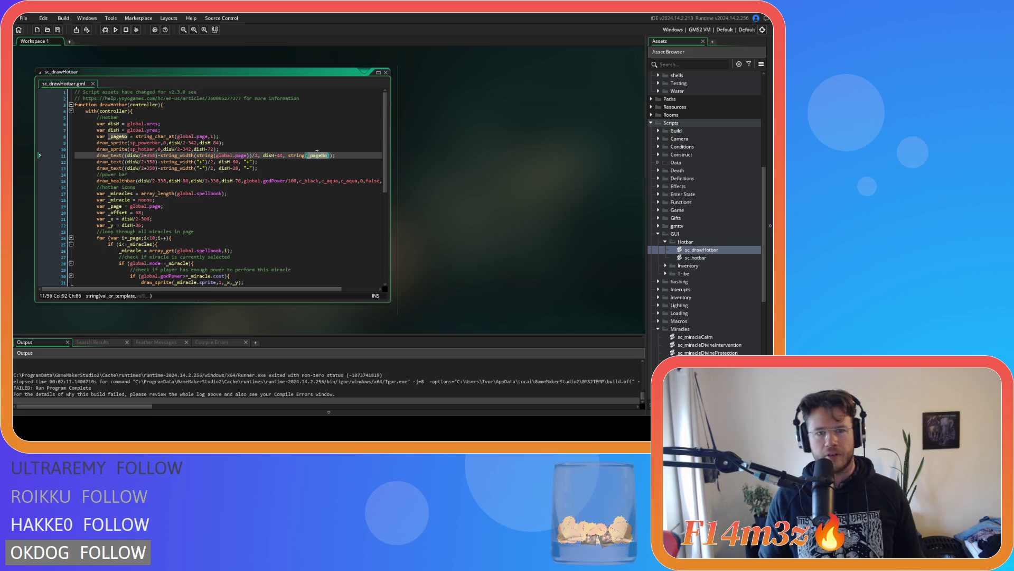
drag(215, 156, 246, 155)
key(ctrl+v)
scroll(282, 178, down, 5)
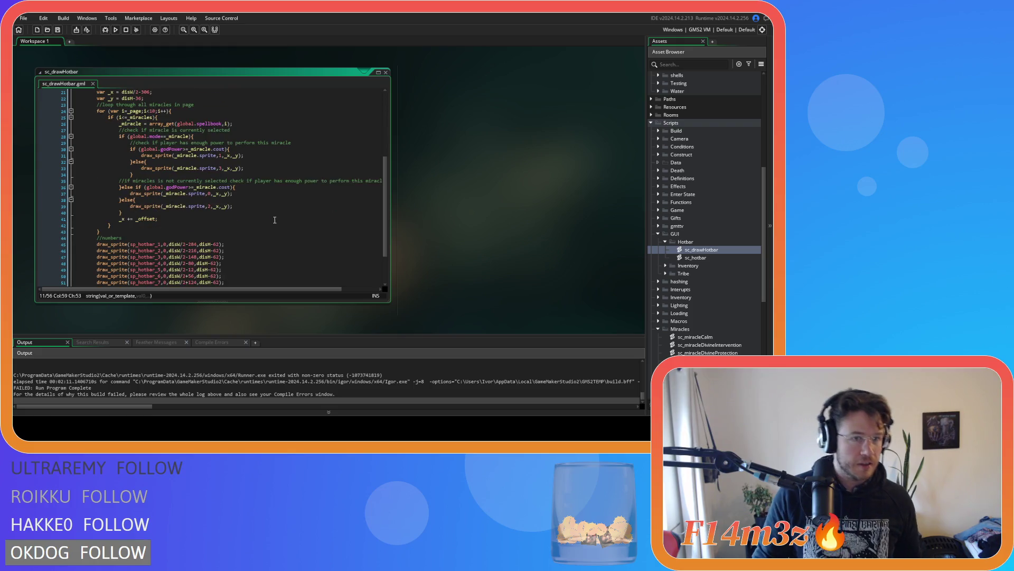
scroll(257, 215, down, 1)
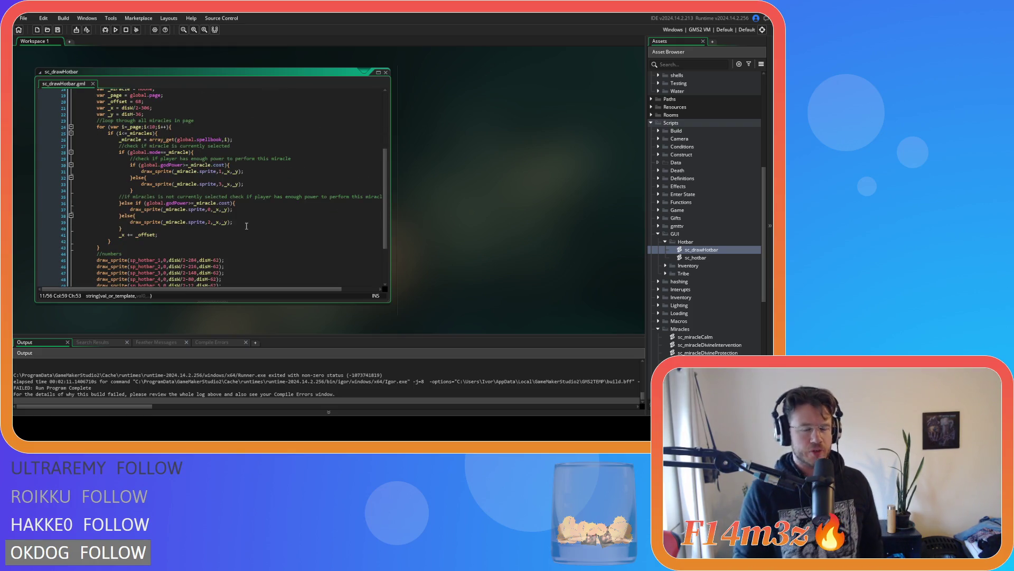
scroll(228, 221, up, 1)
scroll(195, 205, up, 1)
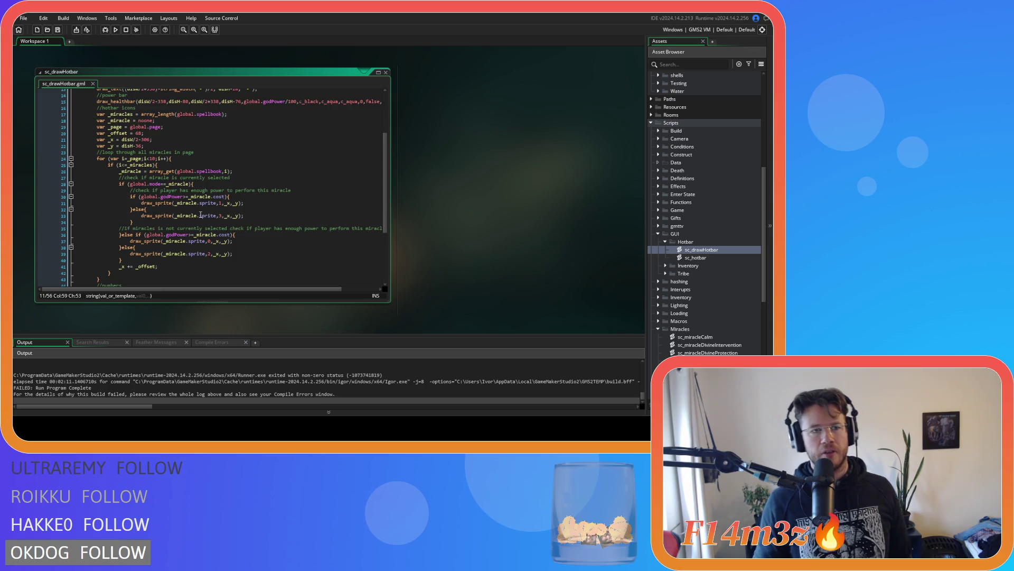
mouse_move(154, 175)
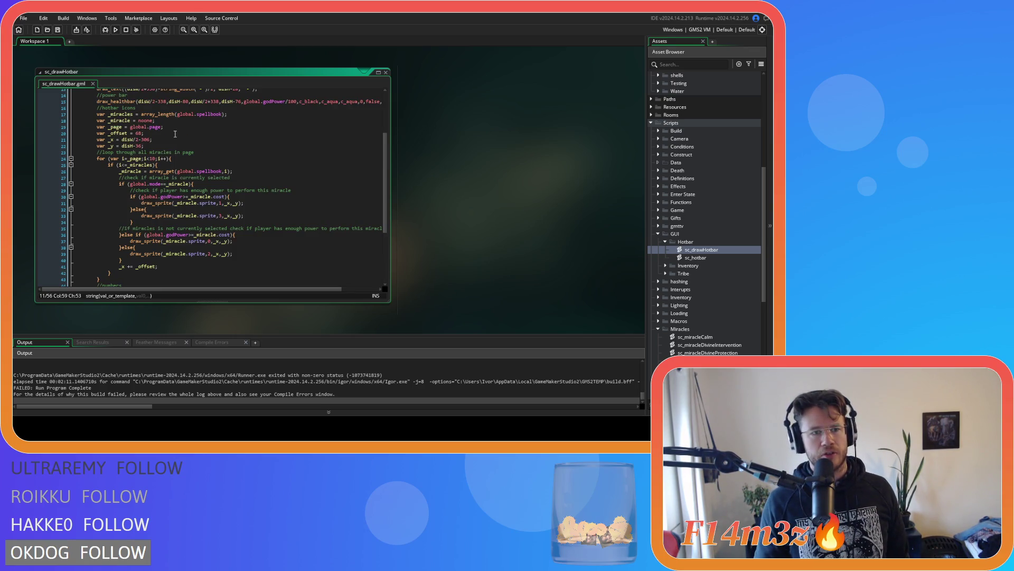
Step: Change line 24's loop limit to i<_page+10 and save sc_drawHotbar
click(151, 158)
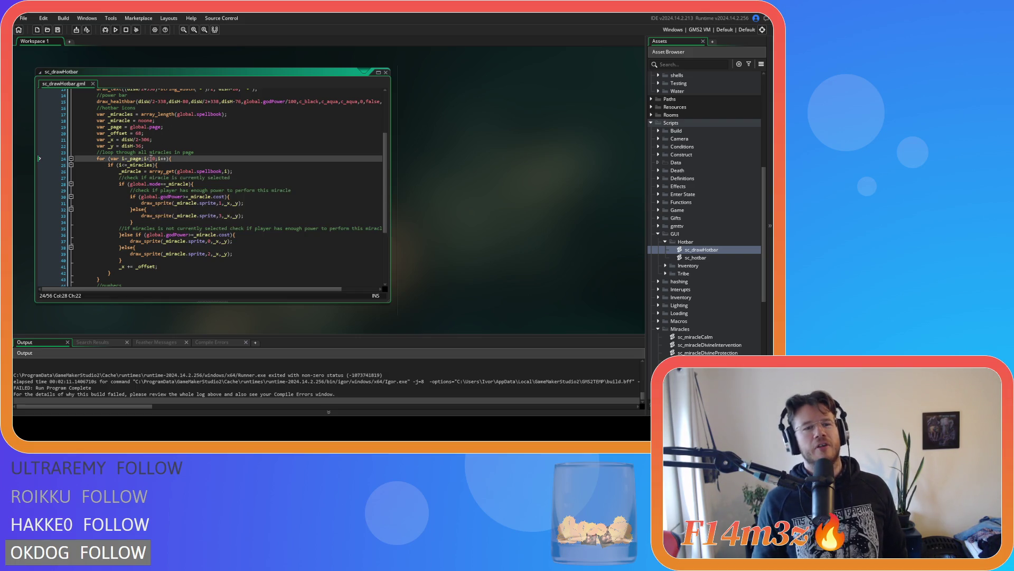
text(_pageNo+)
click(225, 159)
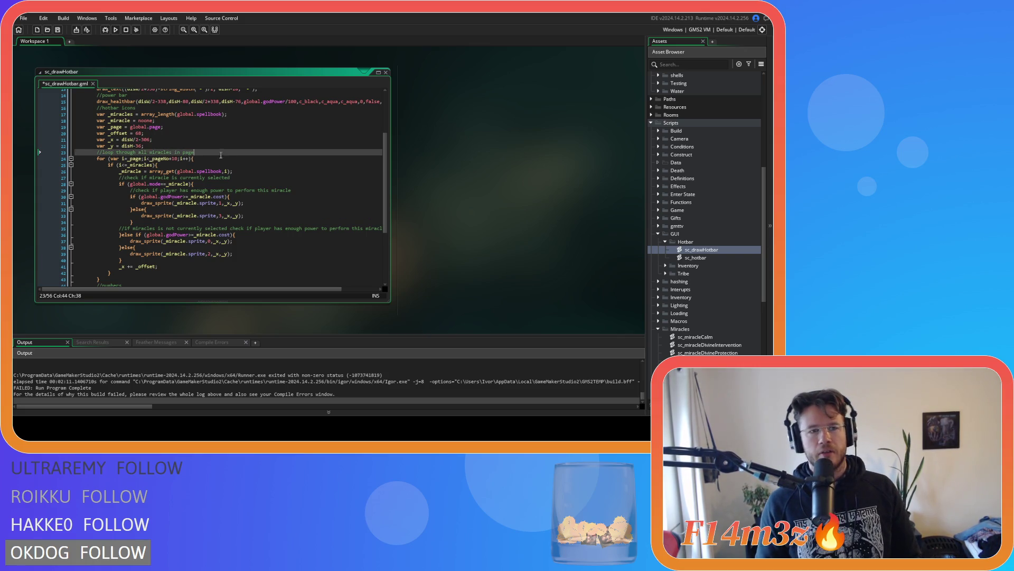
key(ctrl+s)
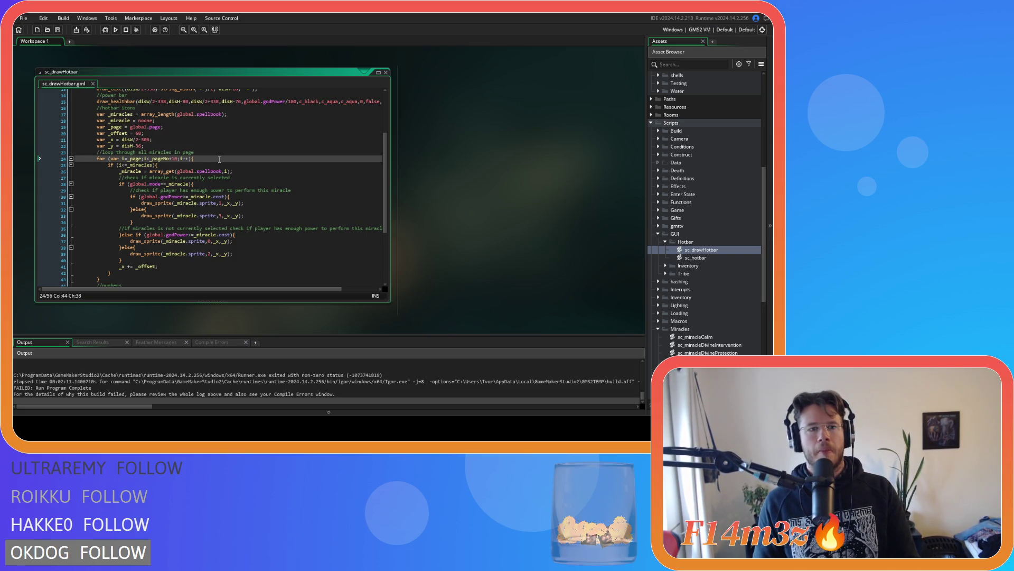
key(Left)
key(Left)
key(Left)
key(BackSpace)
key(BackSpace)
click(198, 159)
key(ctrl+s)
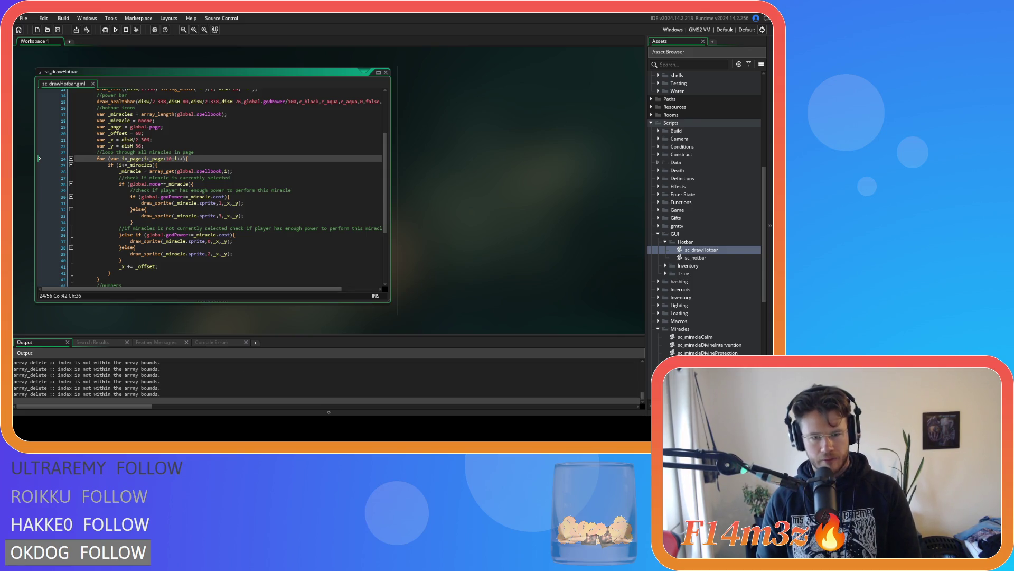
key(alt+Tab)
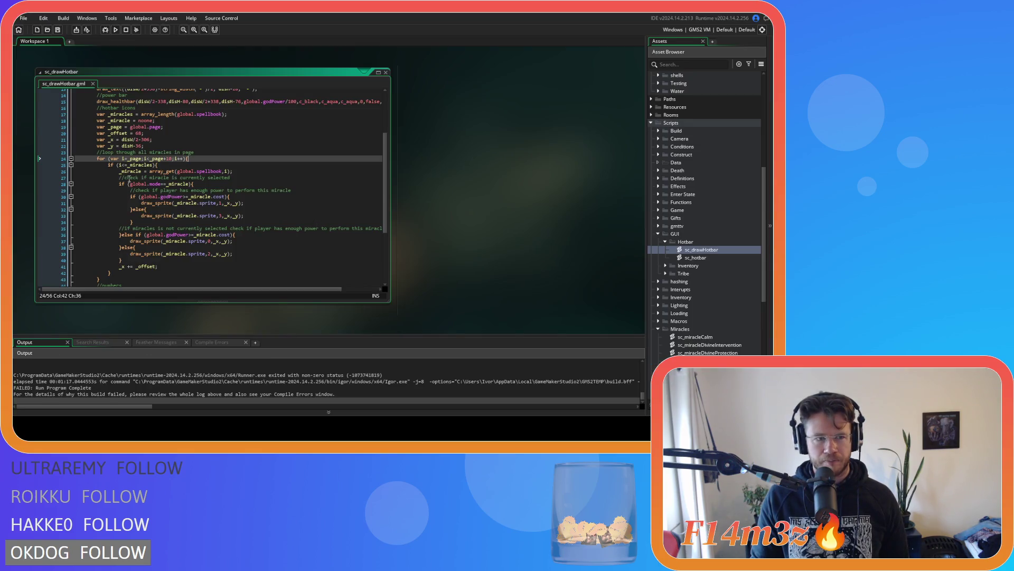
click(247, 172)
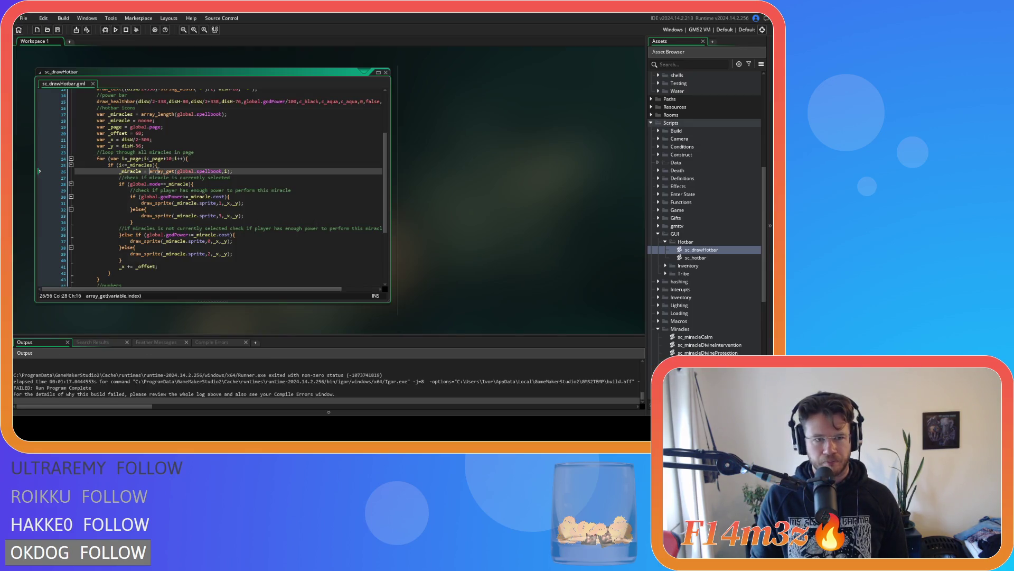
Step: Make line 25's guard i<_miracles instead of i<=_miracles, then open sc_hotbar
drag(117, 165, 135, 165)
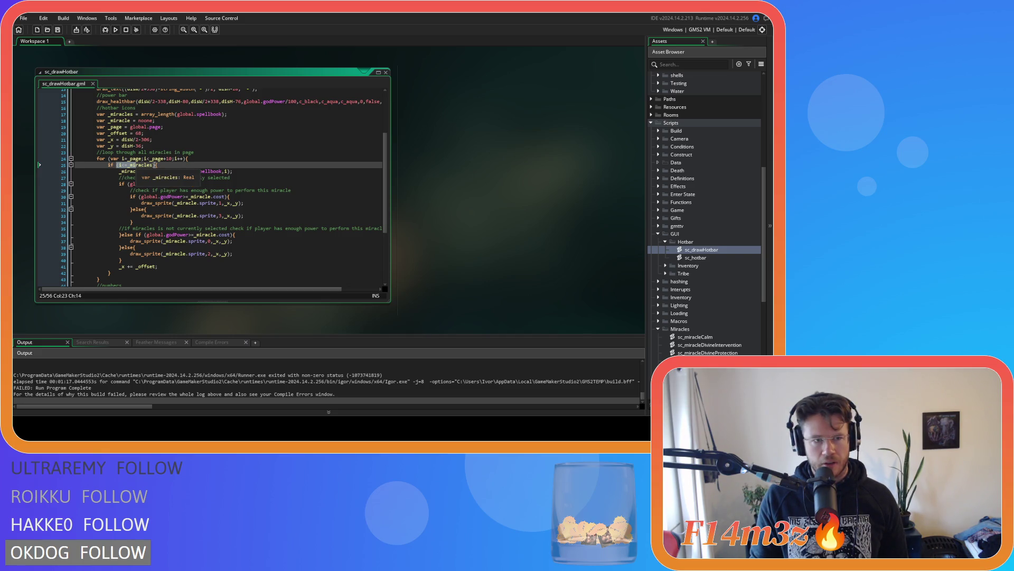
key(Left)
key(Left)
key(BackSpace)
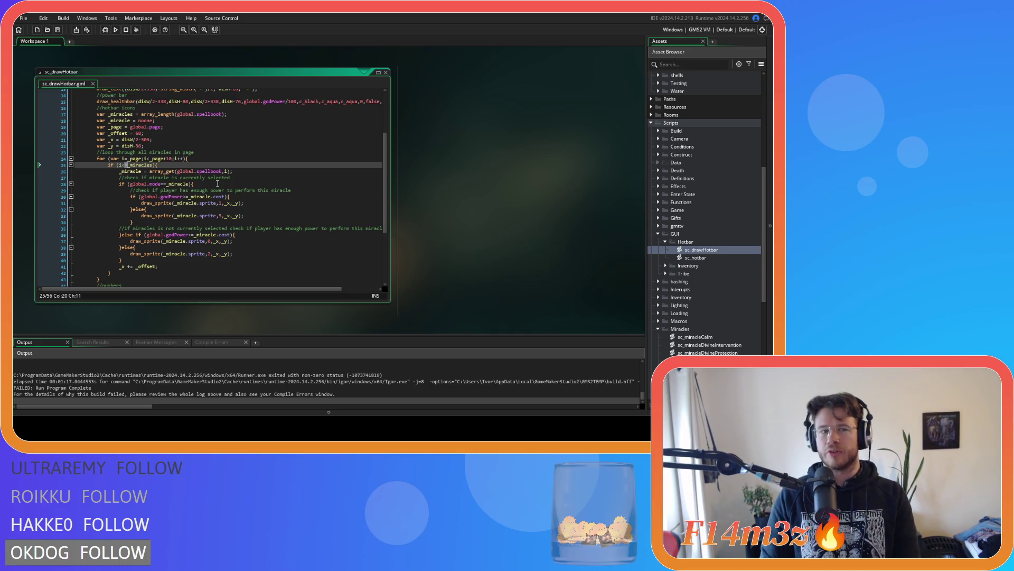
key(BackSpace)
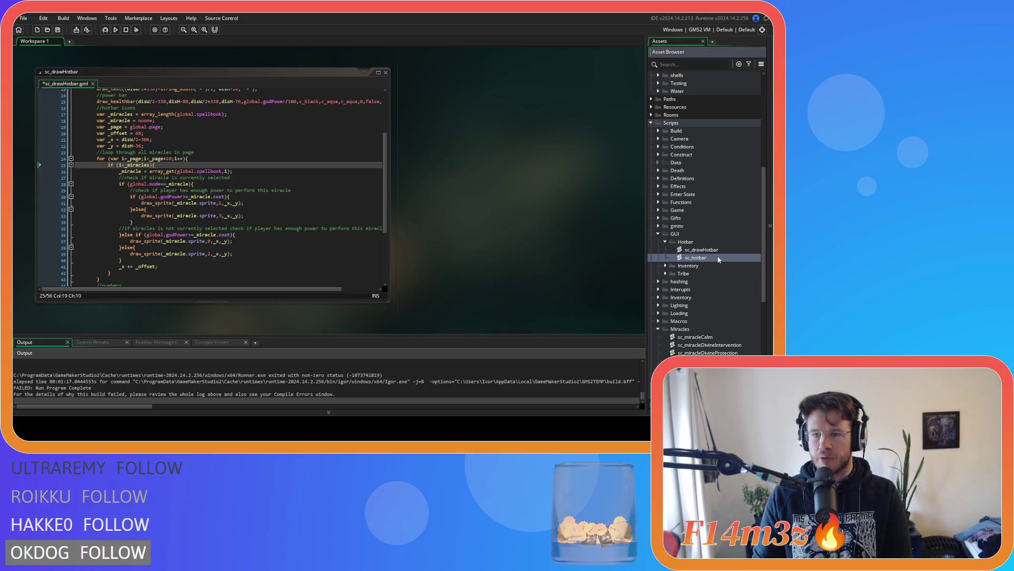
double_click(717, 257)
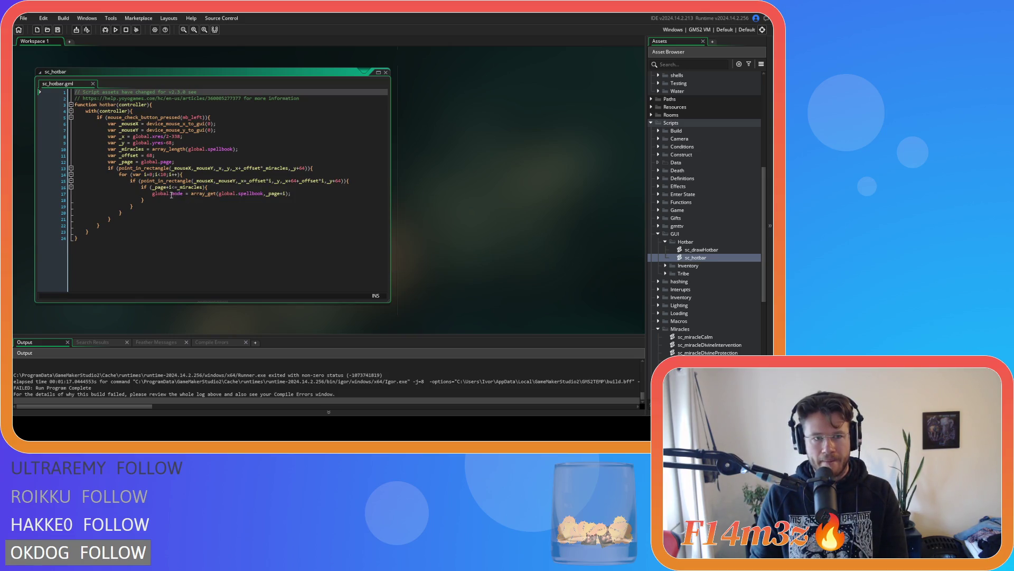
Step: Change line 16 of sc_hotbar to a strict less-than check, save, and build and run with F5
click(176, 188)
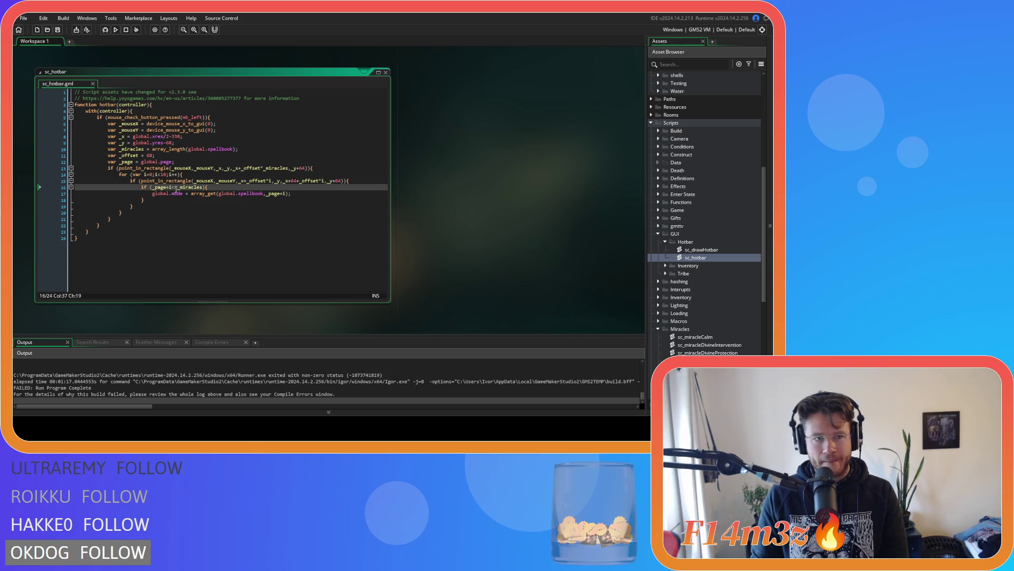
key(Delete)
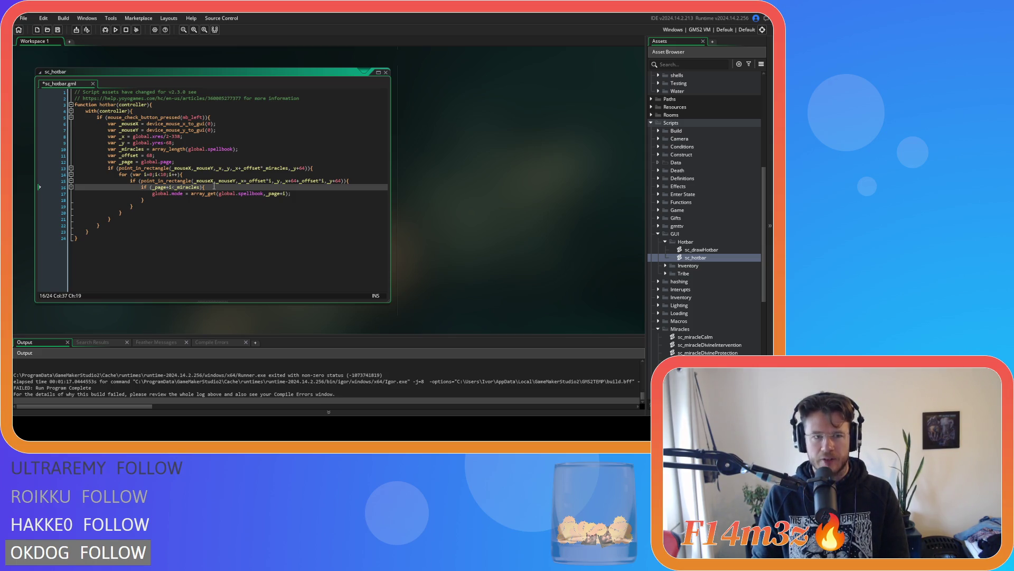
key(ctrl+s)
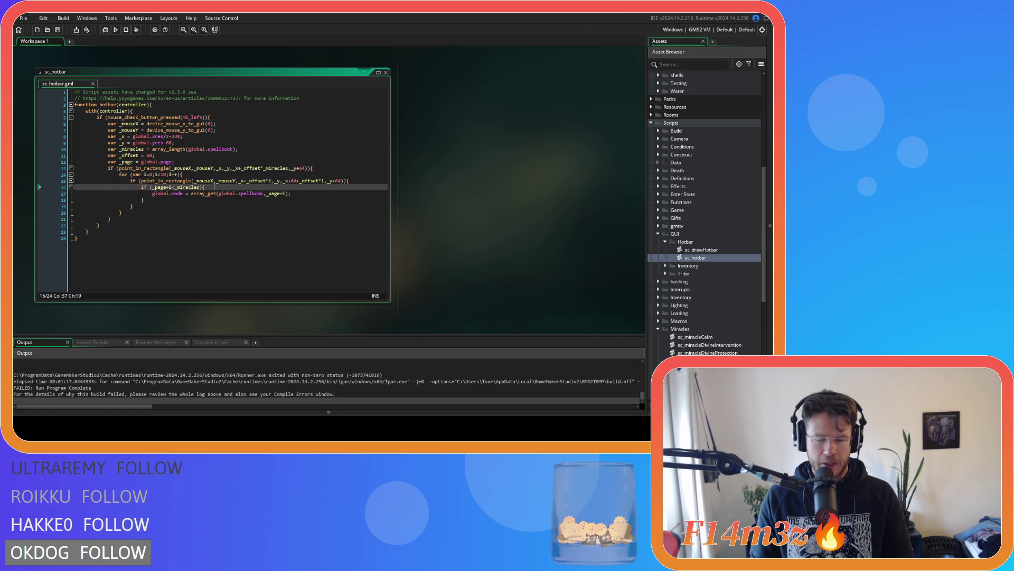
key(F5)
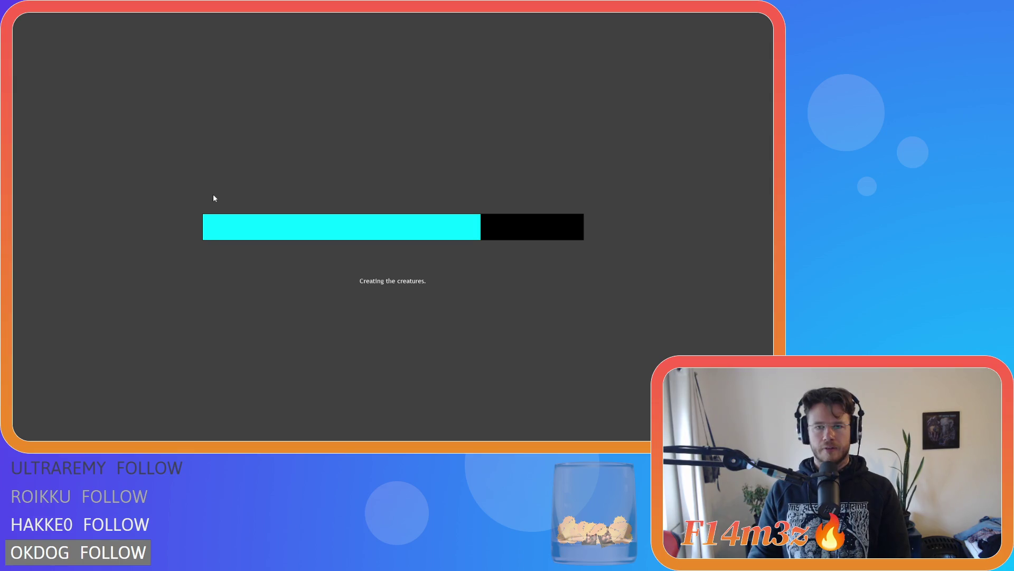
Step: Switch the active miracle to Fire with key 3 and flip hotbar pages with the mouse wheel
key(3)
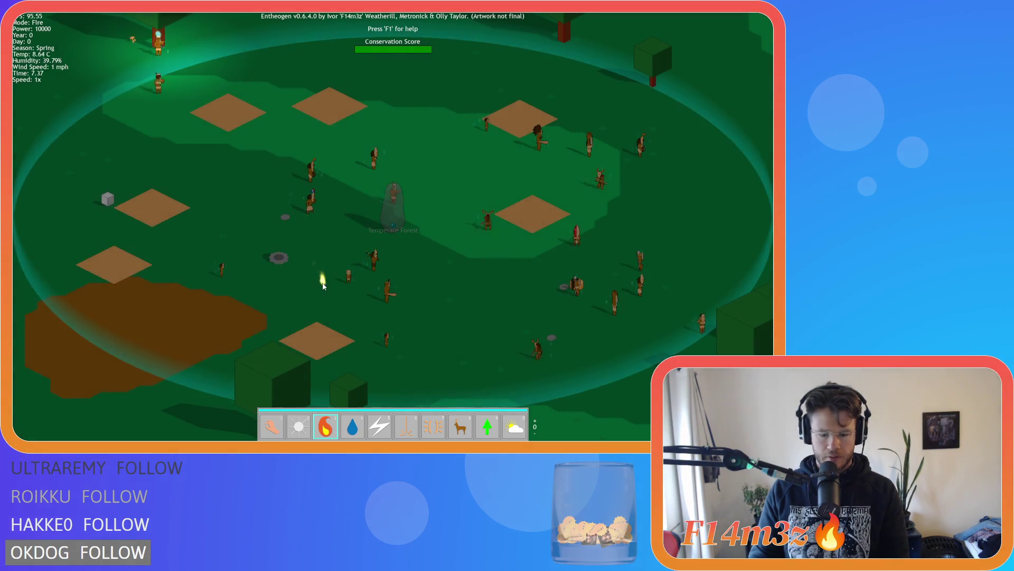
scroll(323, 286, up, 1)
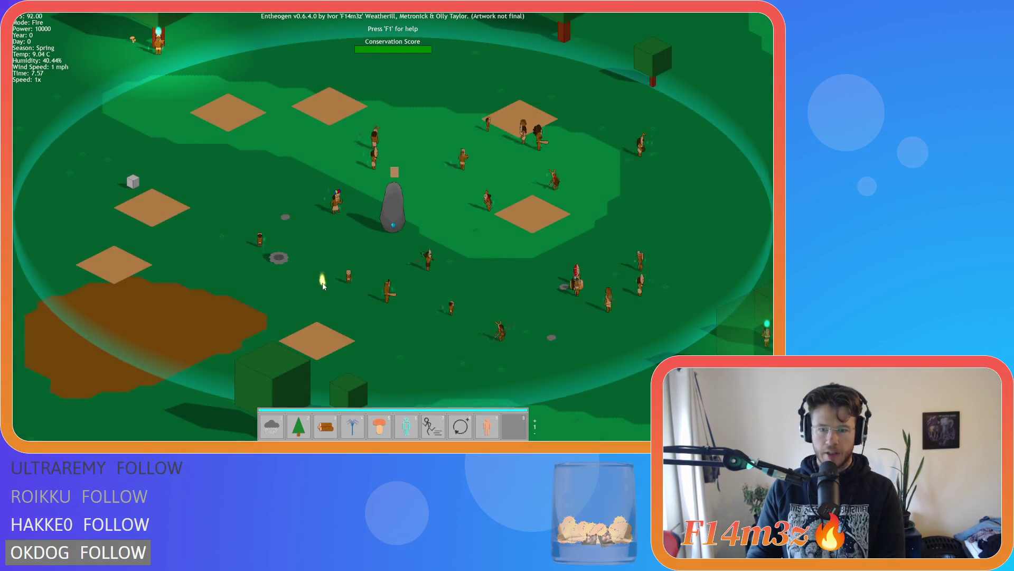
scroll(324, 285, down, 1)
scroll(323, 285, up, 1)
scroll(323, 286, down, 1)
scroll(323, 286, up, 1)
scroll(324, 286, up, 1)
scroll(323, 286, down, 1)
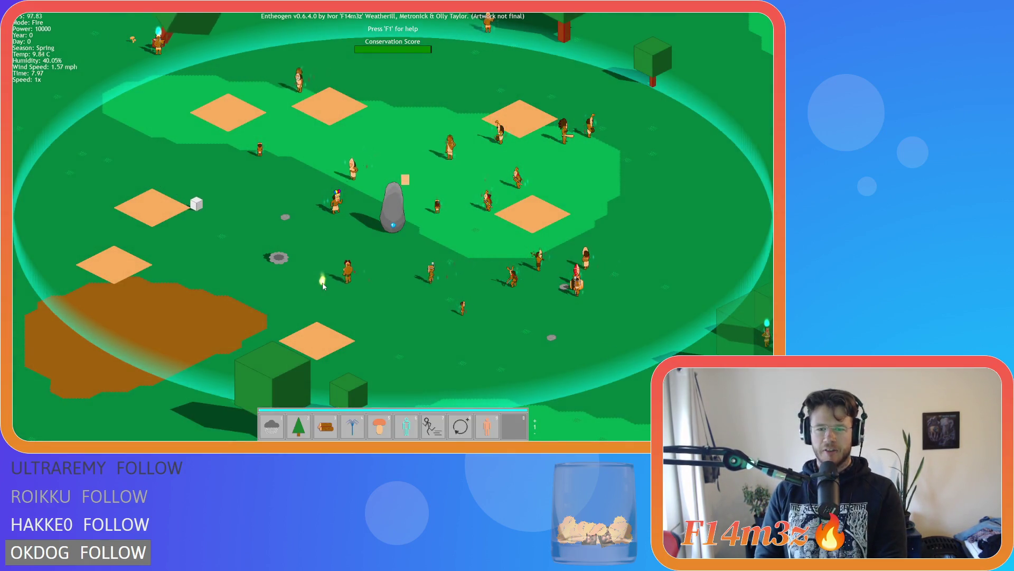
scroll(324, 286, up, 1)
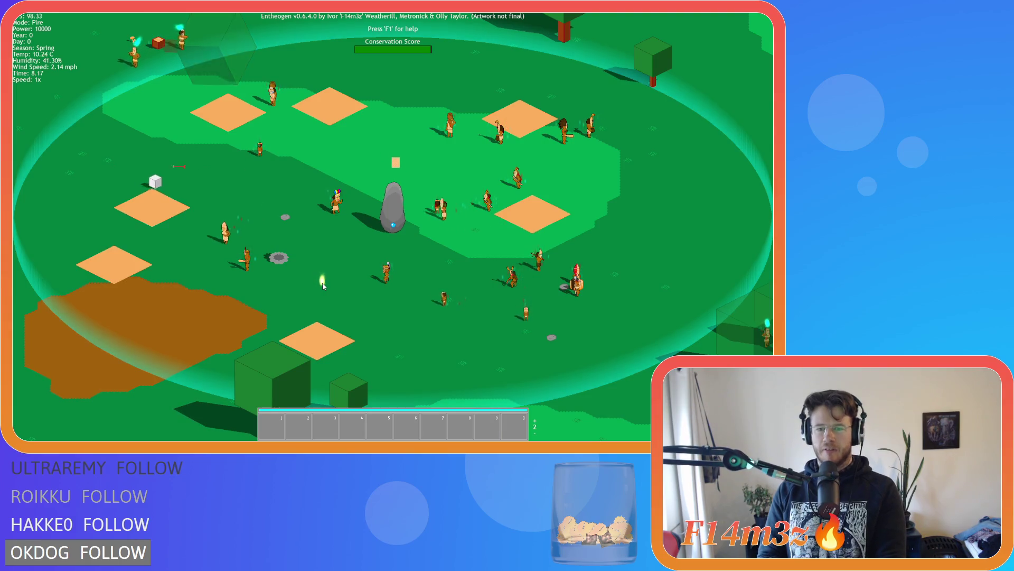
scroll(323, 285, up, 1)
scroll(324, 286, up, 1)
Step: Flip through the hotbar pages again, pan the view, and ask the game to quit
scroll(323, 286, down, 1)
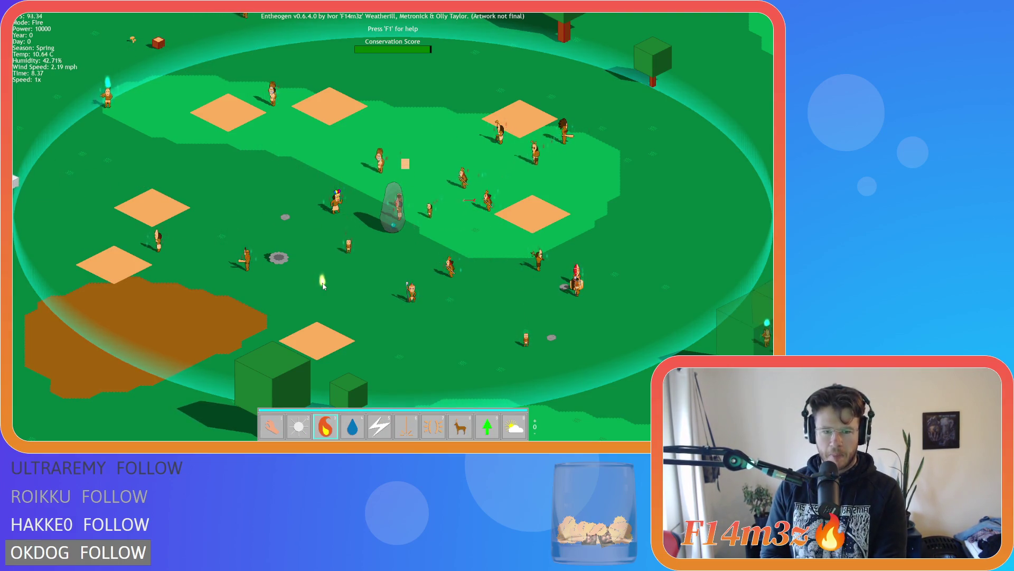
scroll(324, 285, down, 1)
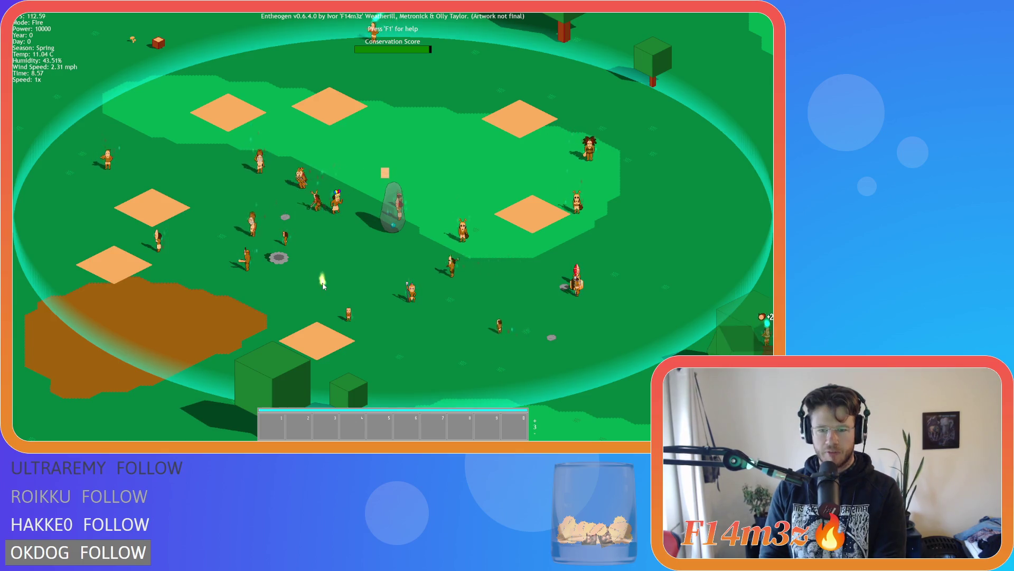
scroll(323, 286, up, 1)
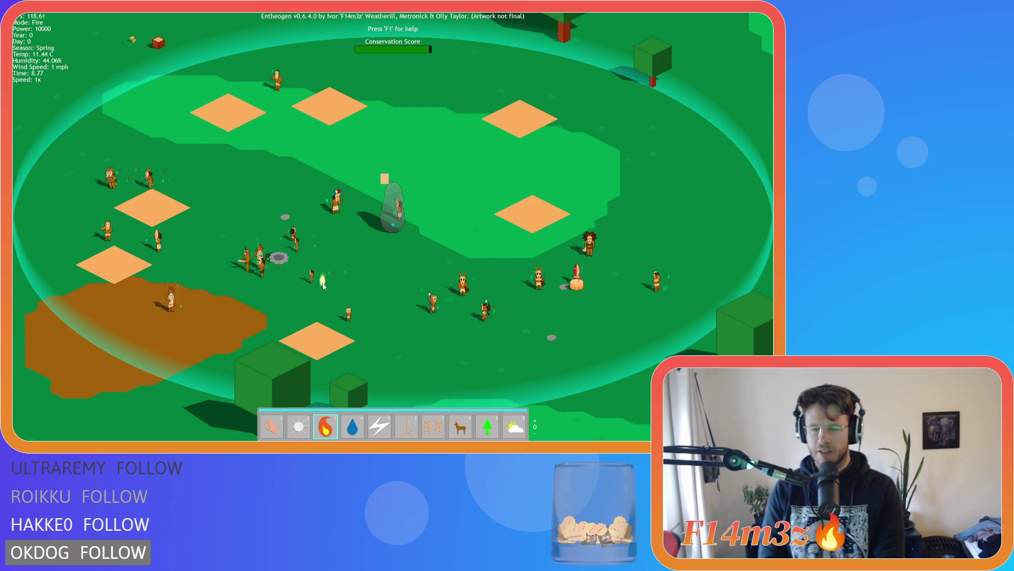
scroll(323, 286, up, 1)
scroll(323, 286, down, 1)
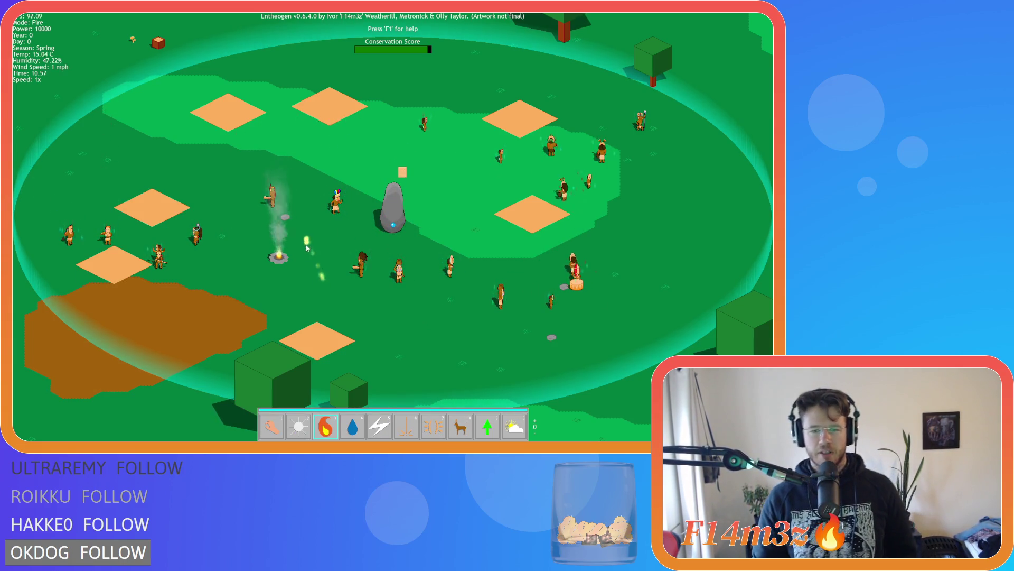
key(Left)
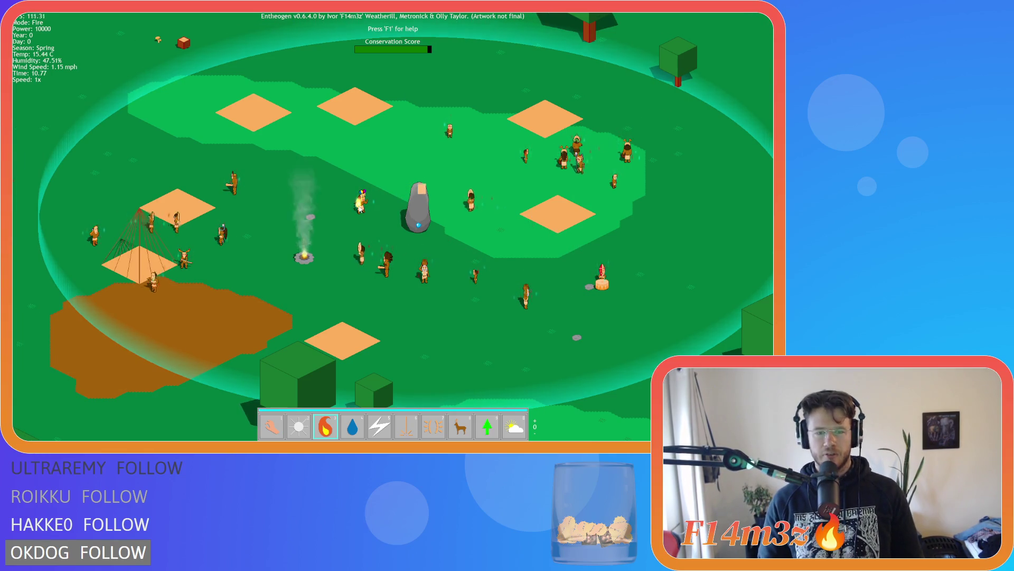
key(Escape)
key(Escape)
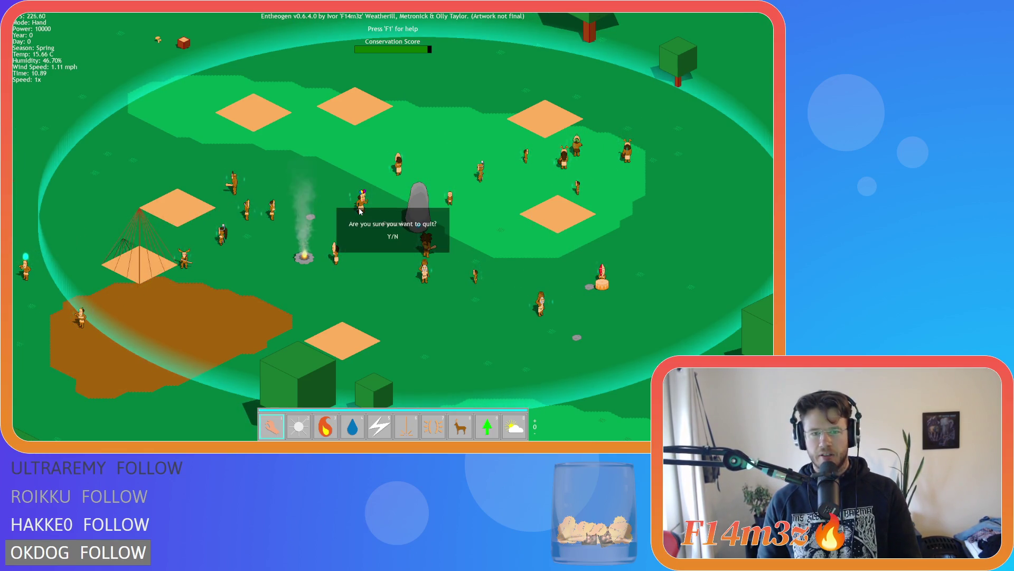
Step: Confirm quitting the game with Y and close all open editor windows
key(y)
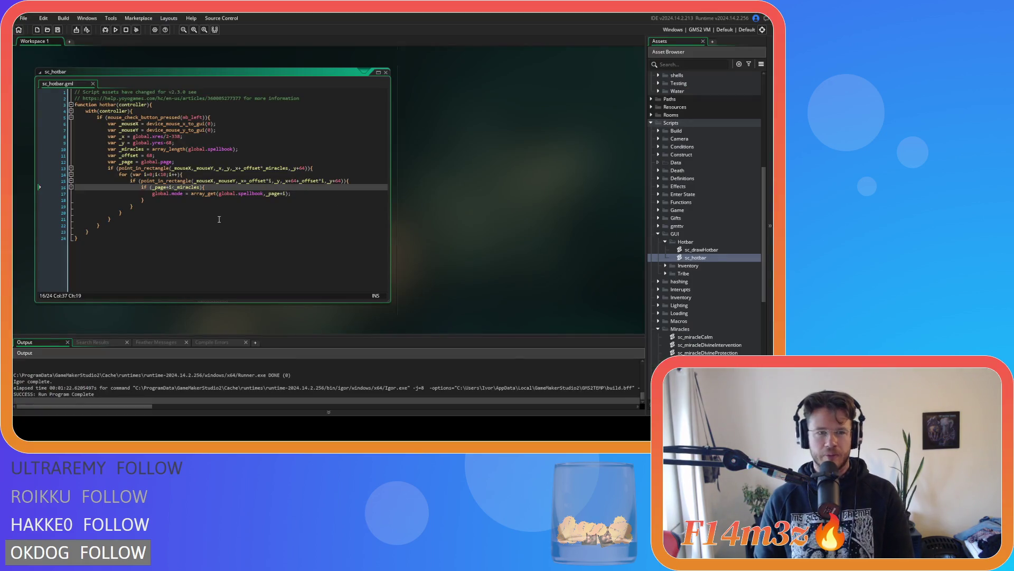
click(294, 181)
right_click(456, 192)
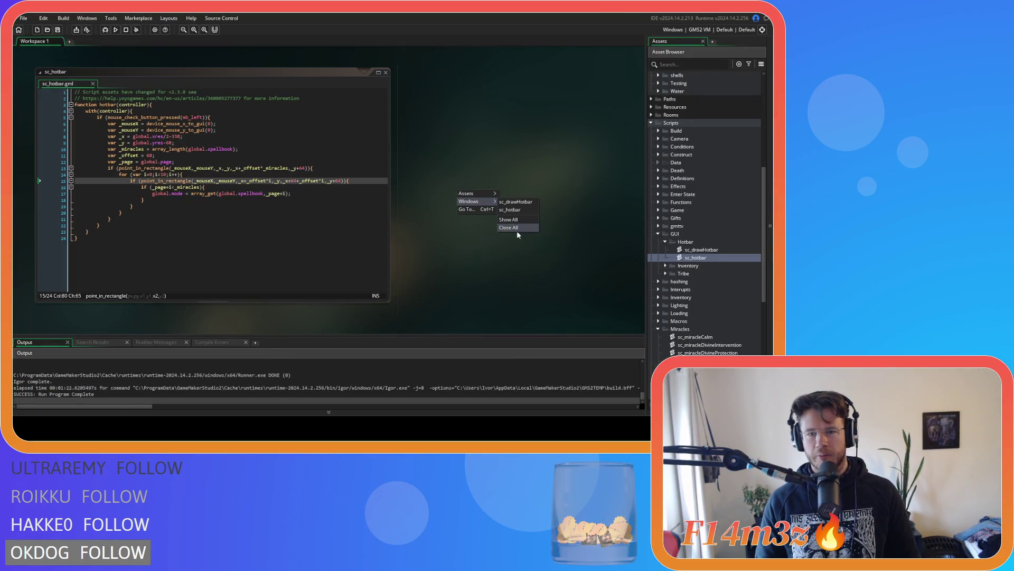
click(515, 230)
right_click(528, 219)
mouse_move(539, 229)
click(581, 257)
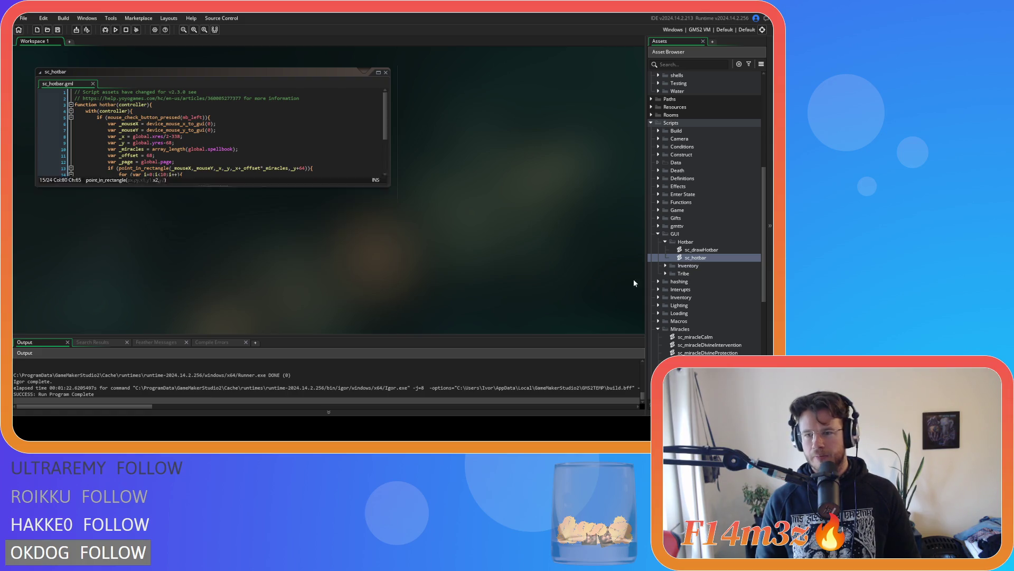
Step: Collapse the Hotbar, Miracles, GUI and Scripts folders and open ob_controller's Global Tap event
click(665, 242)
click(658, 313)
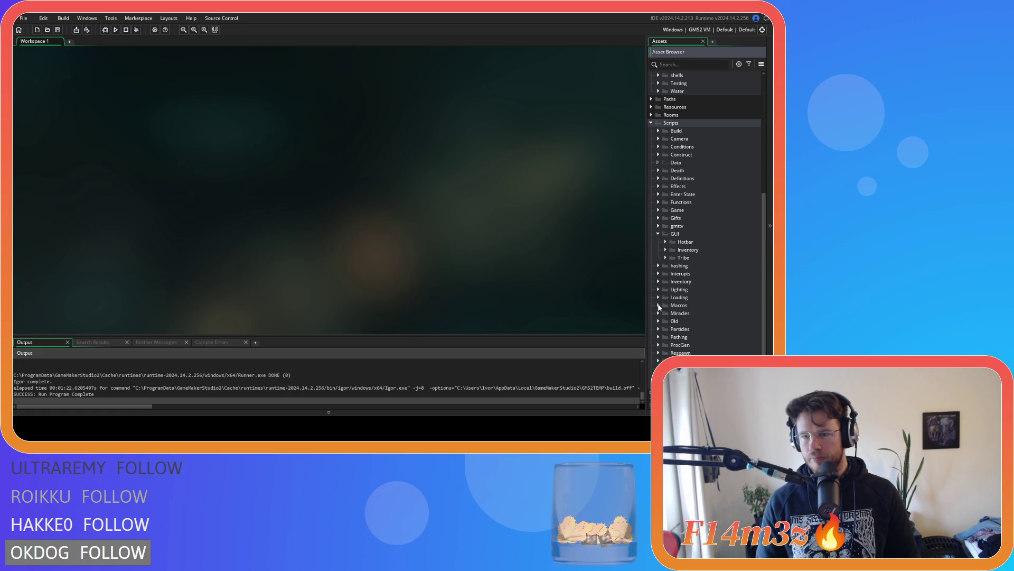
click(658, 234)
key(Left)
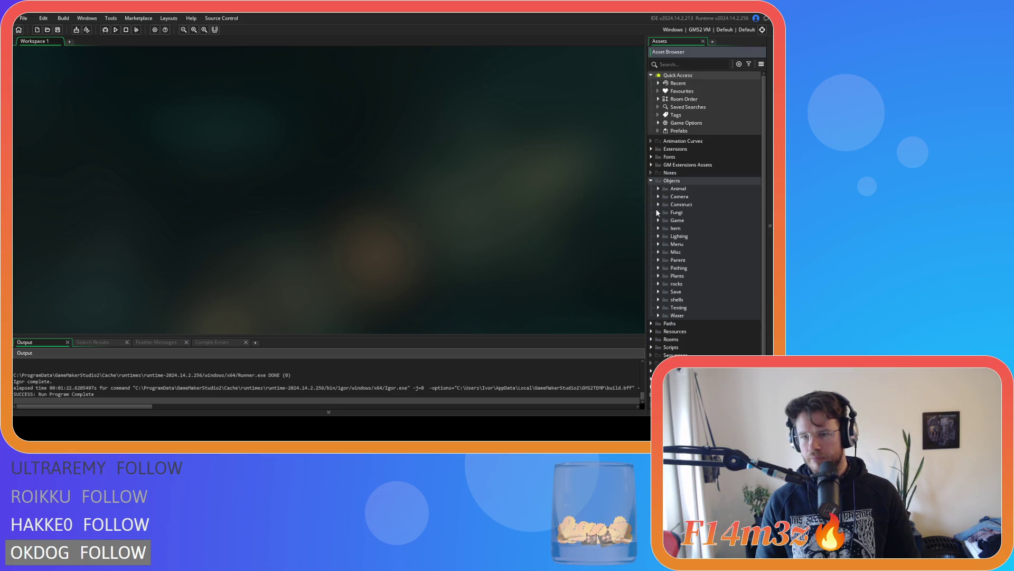
click(658, 220)
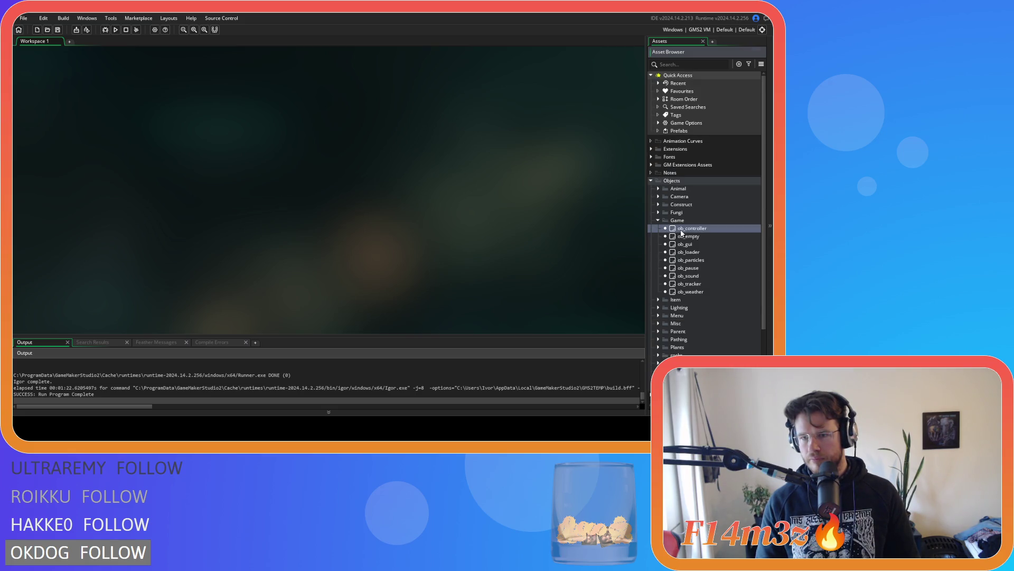
double_click(692, 227)
scroll(186, 124, down, 3)
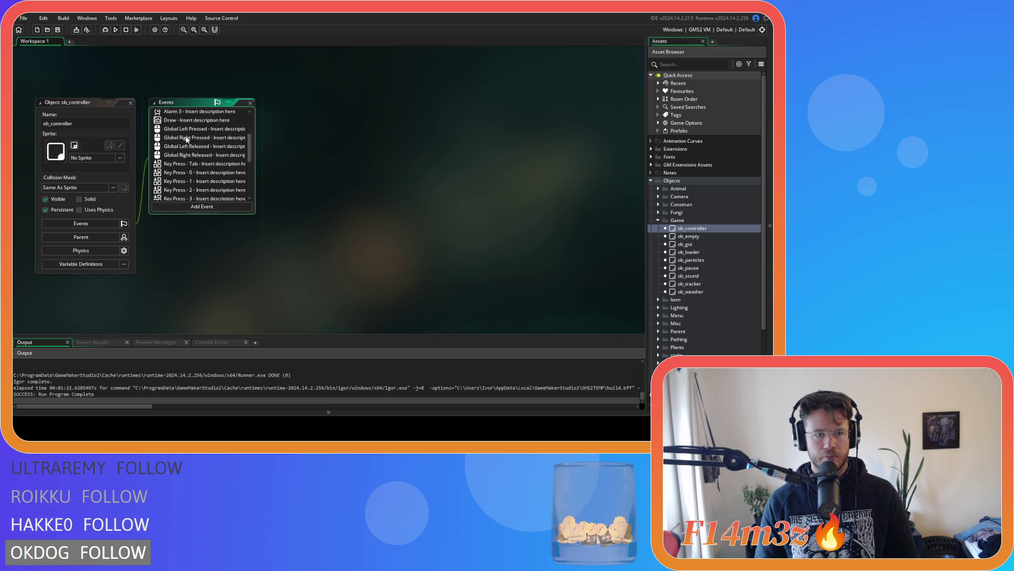
scroll(201, 148, down, 3)
double_click(203, 187)
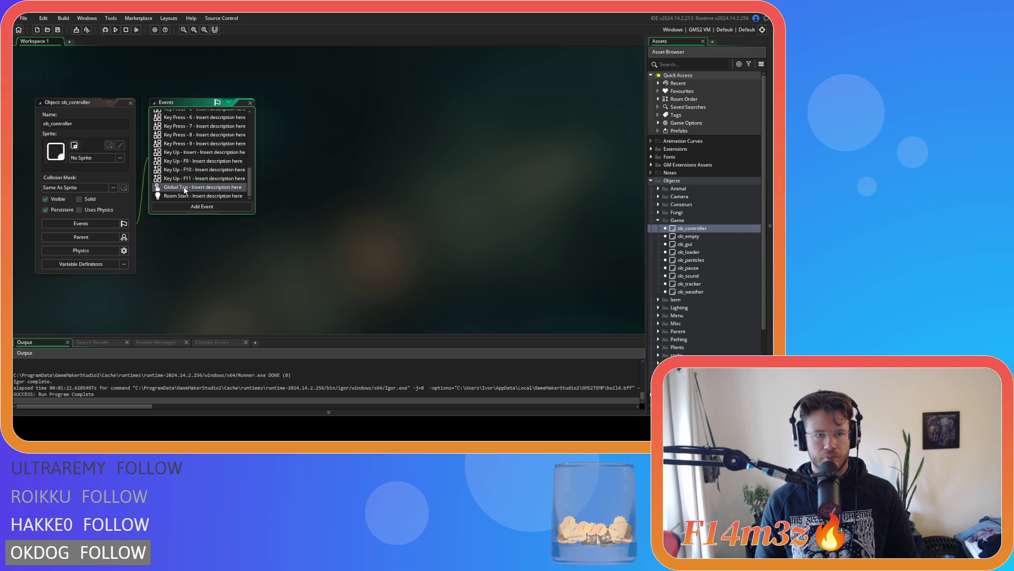
Step: Change the call to global.mode.perform(id) and save the Global Tap event
click(374, 193)
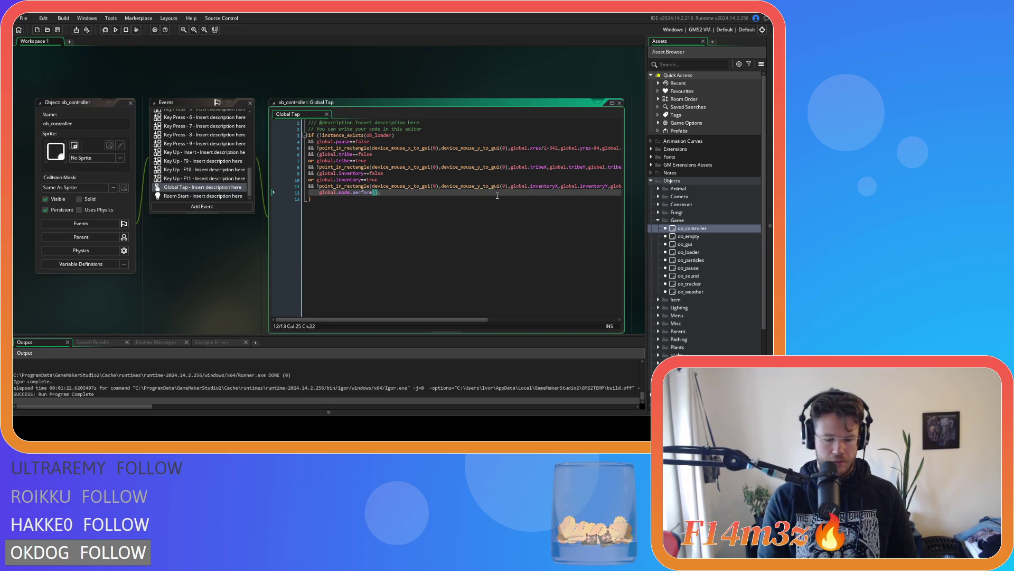
text(id)
key(Escape)
click(391, 186)
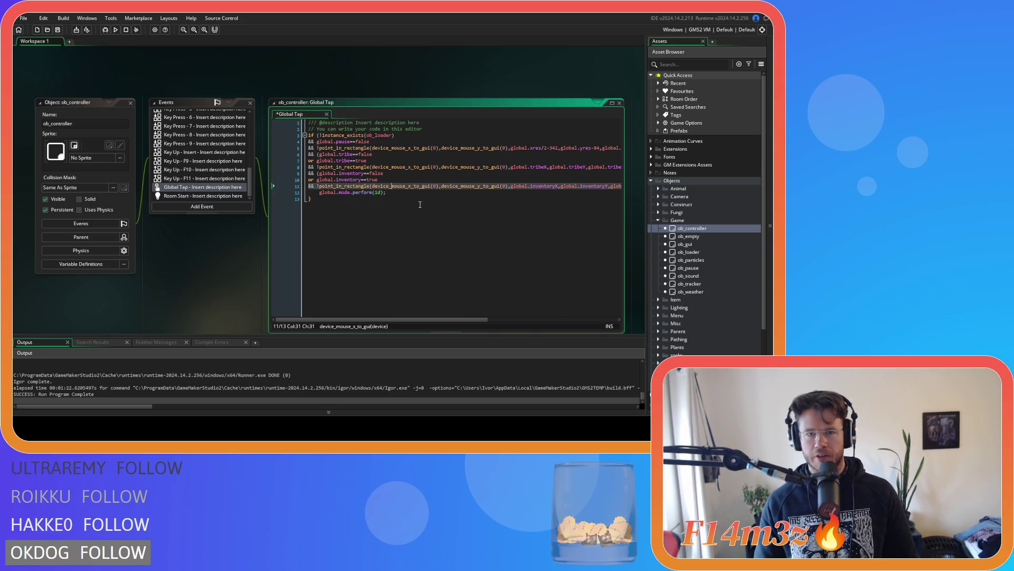
key(ctrl+s)
Step: Open sc_miracleCalm from Scripts › Miracles and inspect its perform(controller) function
scroll(705, 211, down, 4)
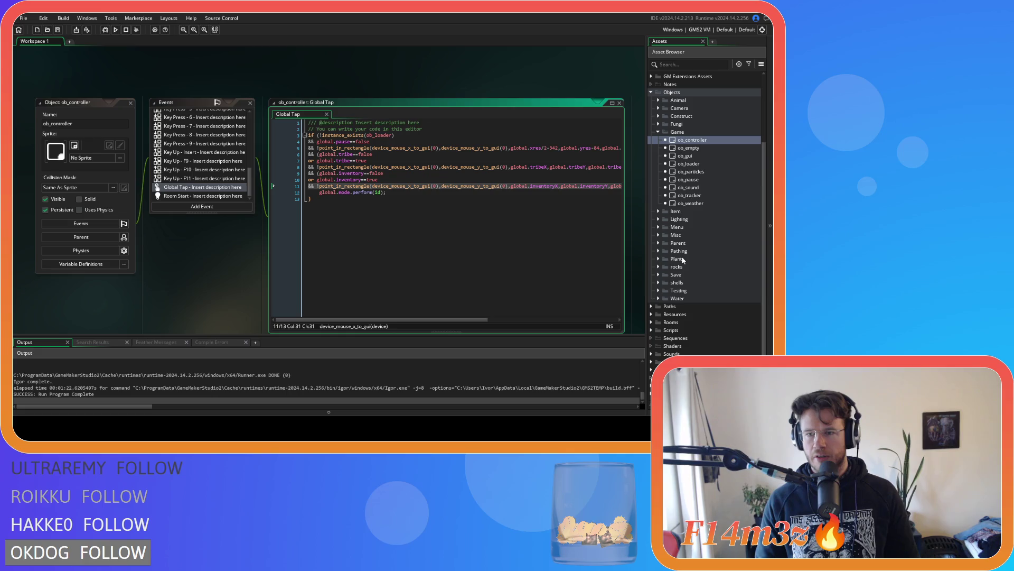
click(653, 331)
scroll(654, 332, down, 6)
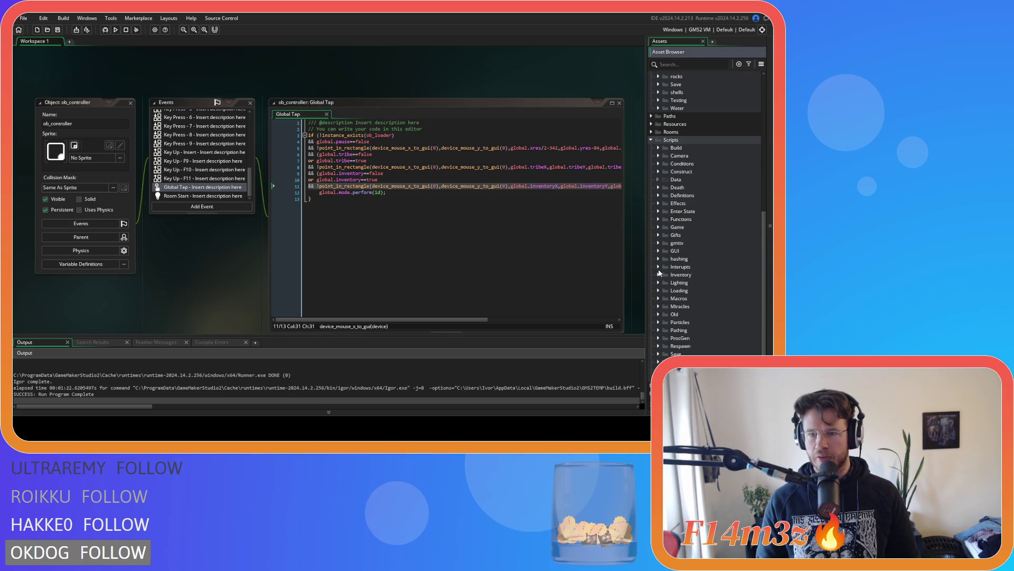
click(659, 306)
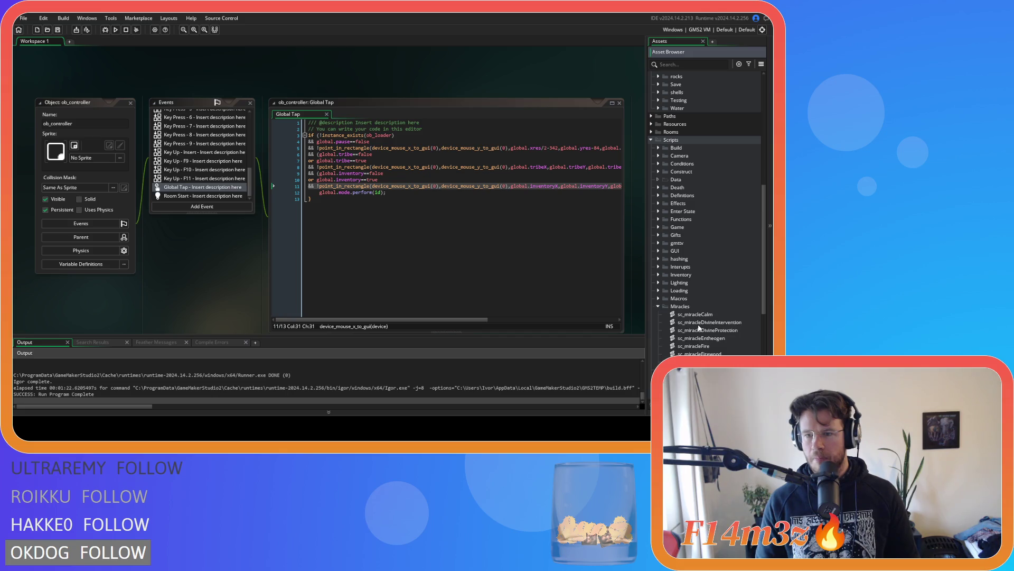
double_click(694, 314)
click(165, 149)
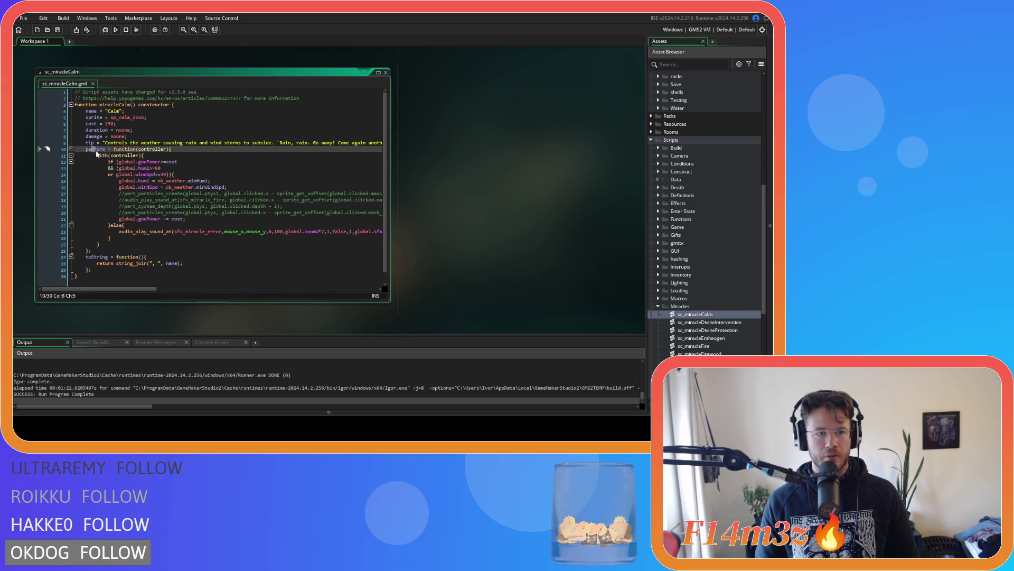
Step: Close sc_miracleCalm and all remaining workspace windows
mouse_move(106, 149)
mouse_down()
mouse_move(140, 156)
mouse_move(120, 155)
mouse_move(149, 232)
mouse_up()
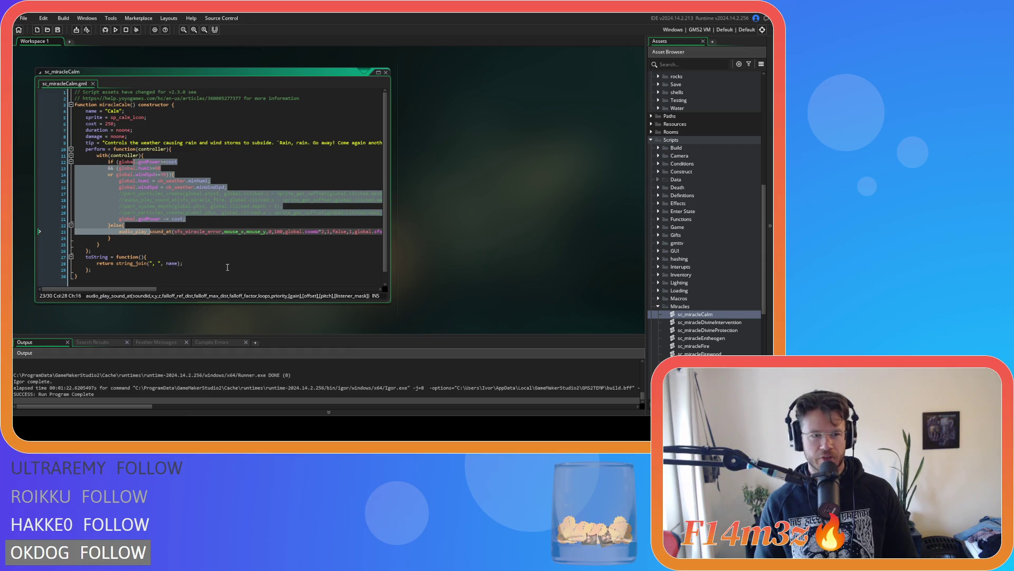
click(387, 72)
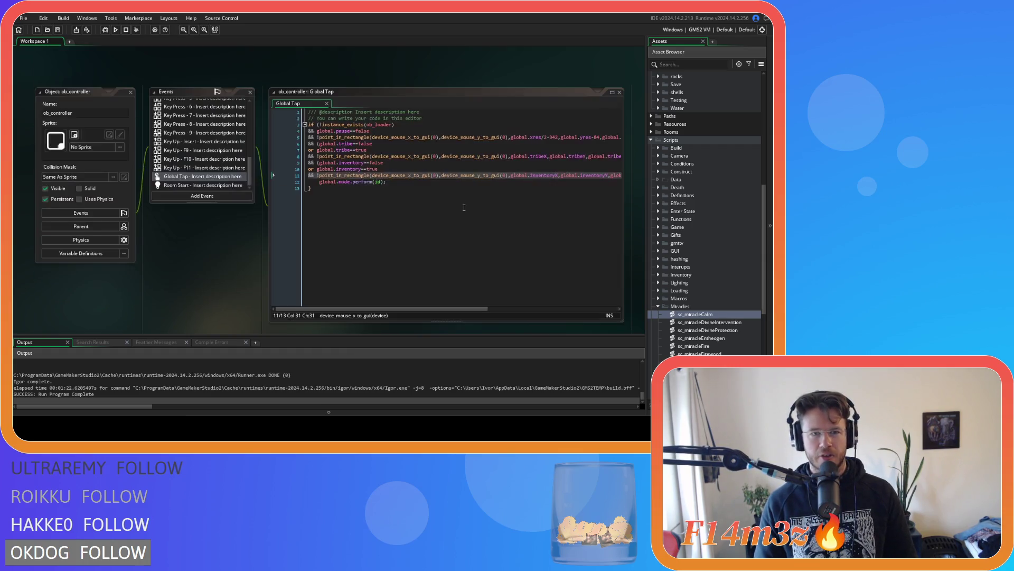
drag(374, 182, 391, 183)
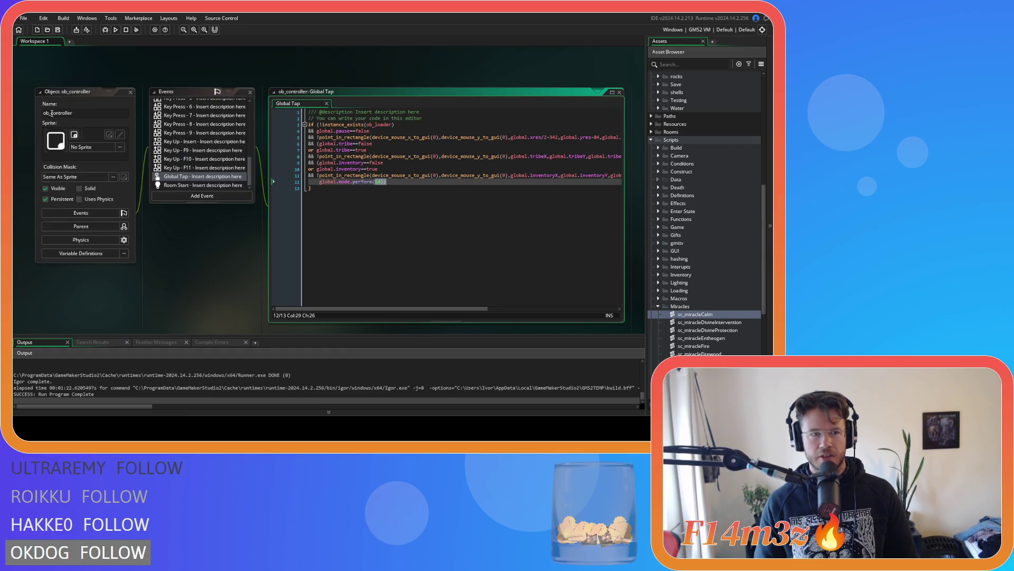
right_click(223, 267)
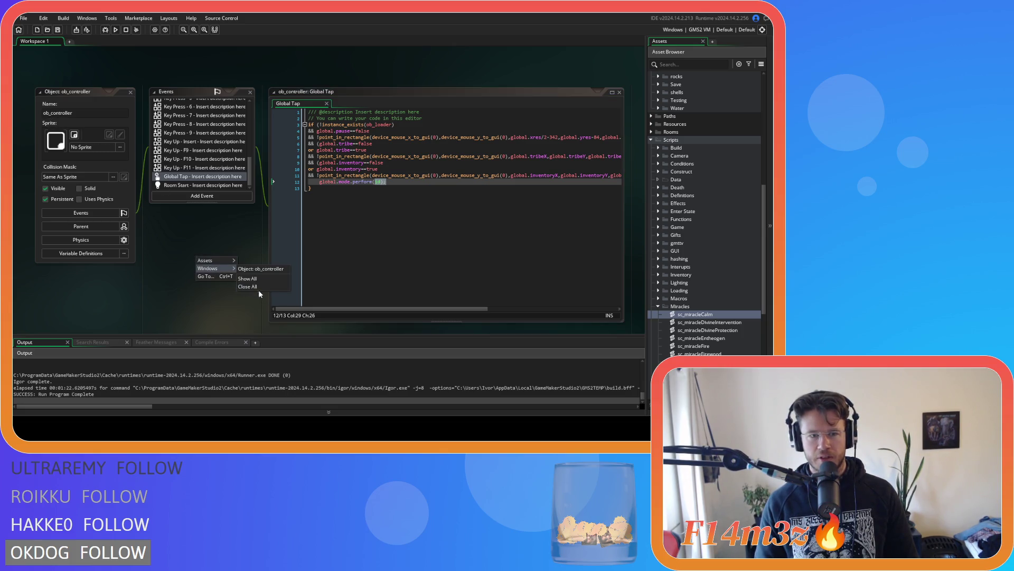
click(254, 292)
Step: Collapse the Miracles, Scripts and Objects folders and build and run the game with F5
click(657, 306)
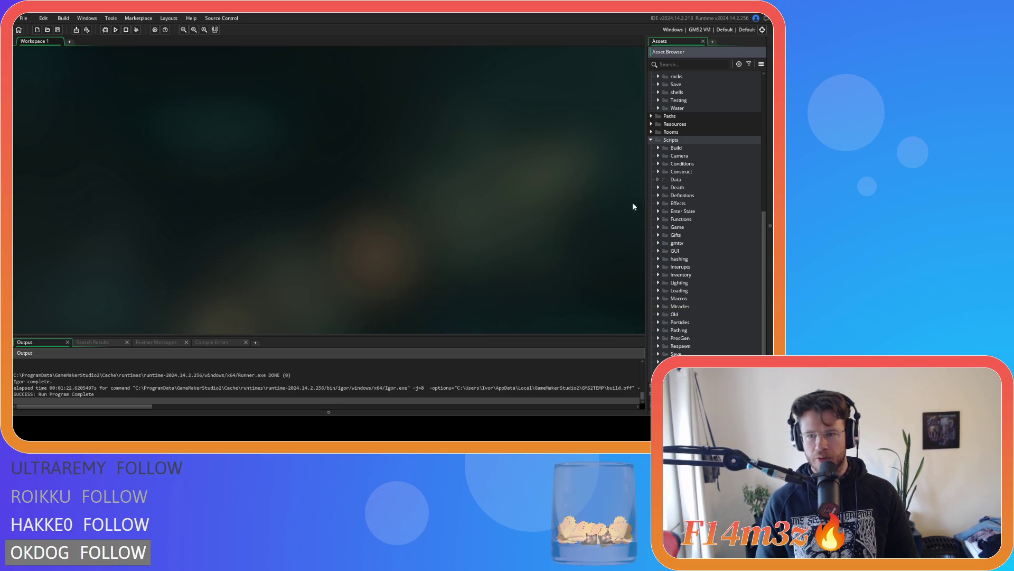
click(651, 140)
click(655, 134)
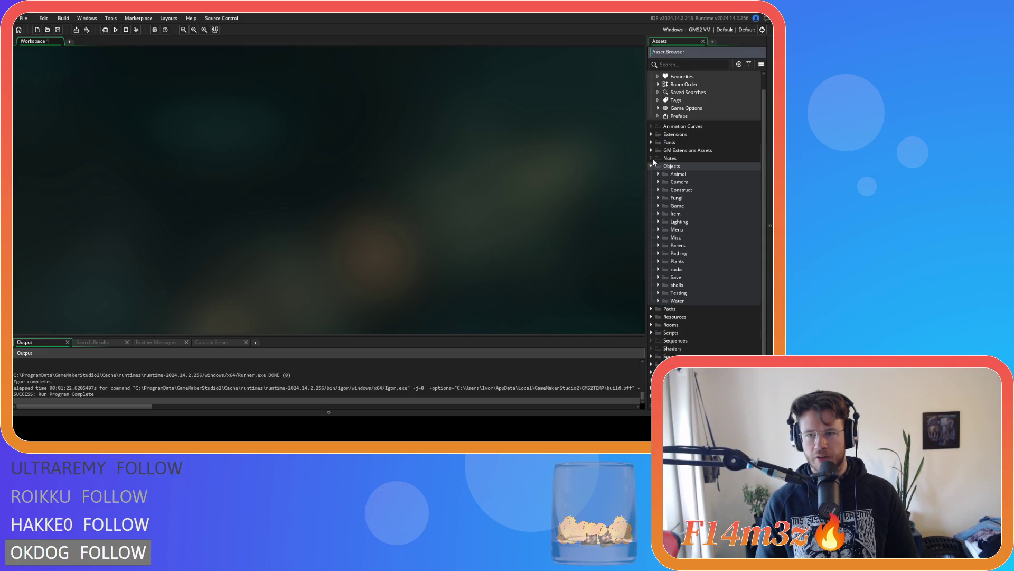
click(580, 173)
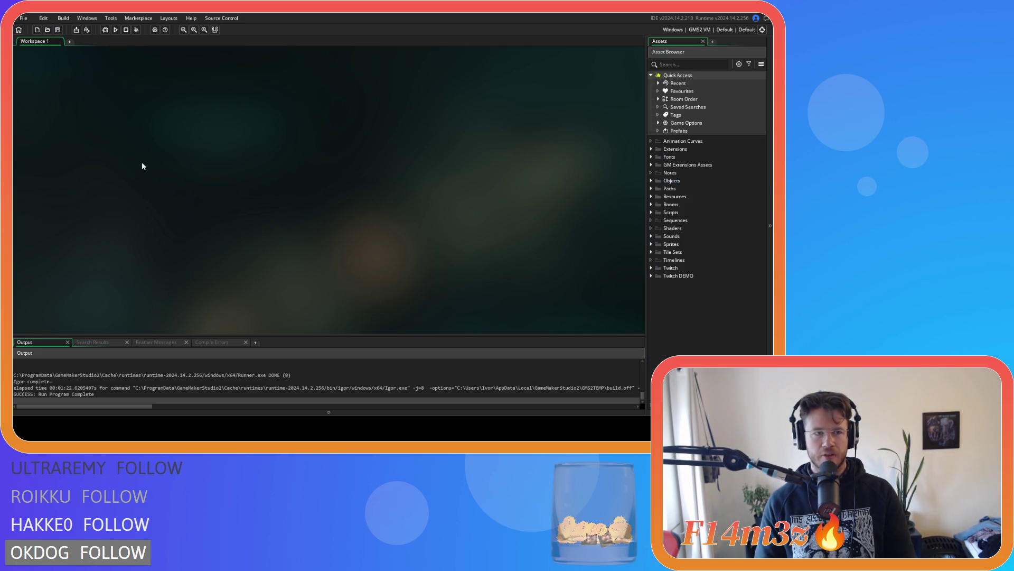
key(F5)
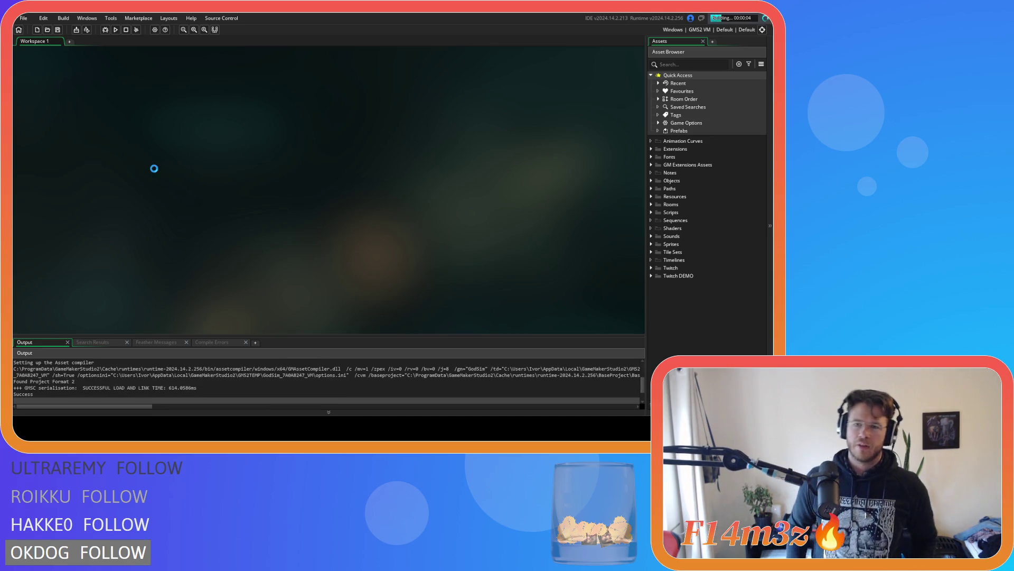
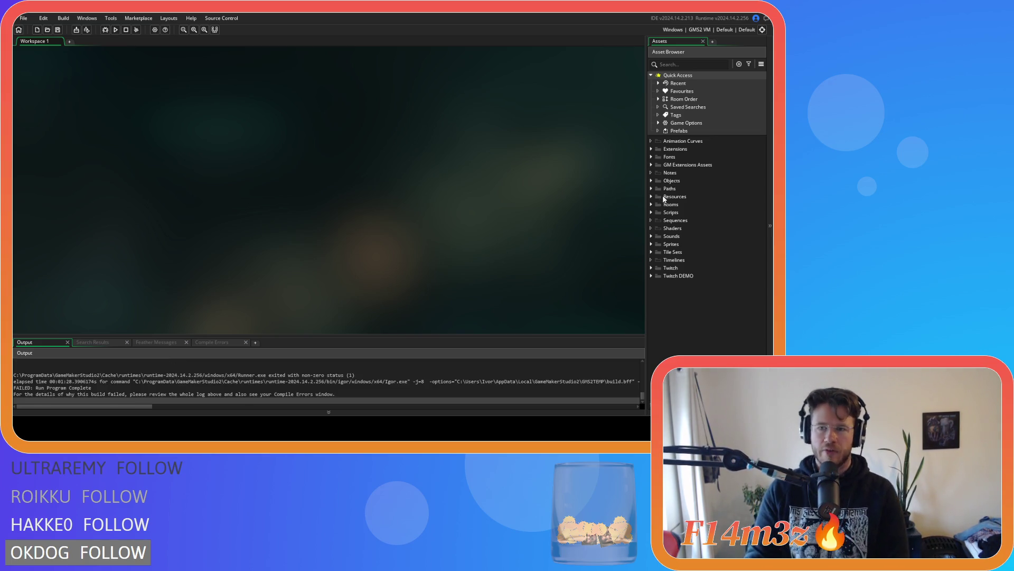
Step: Expand the Objects, Scripts and Miracles folders and open the sc_miracleCalm script
click(651, 181)
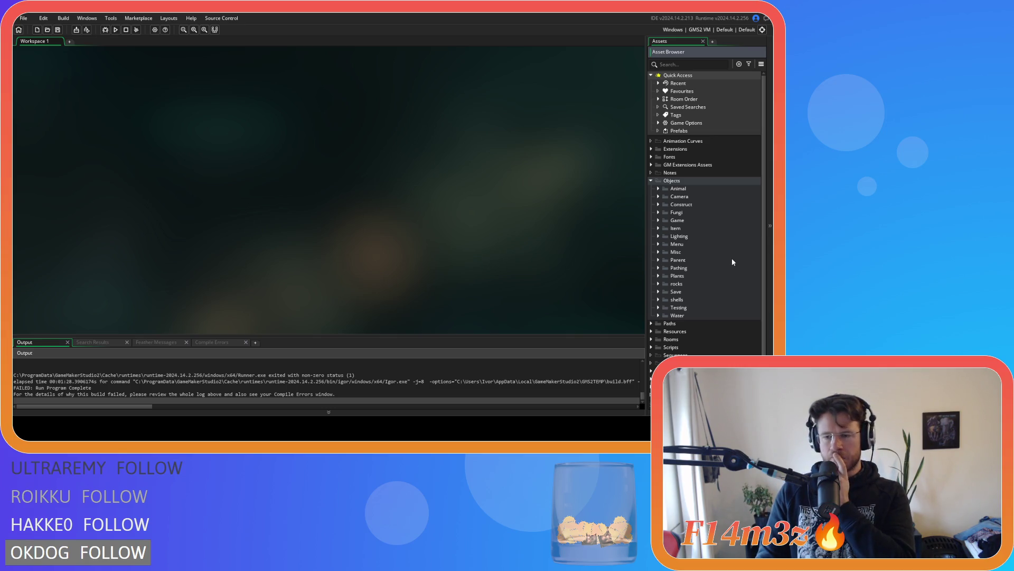
scroll(733, 261, down, 1)
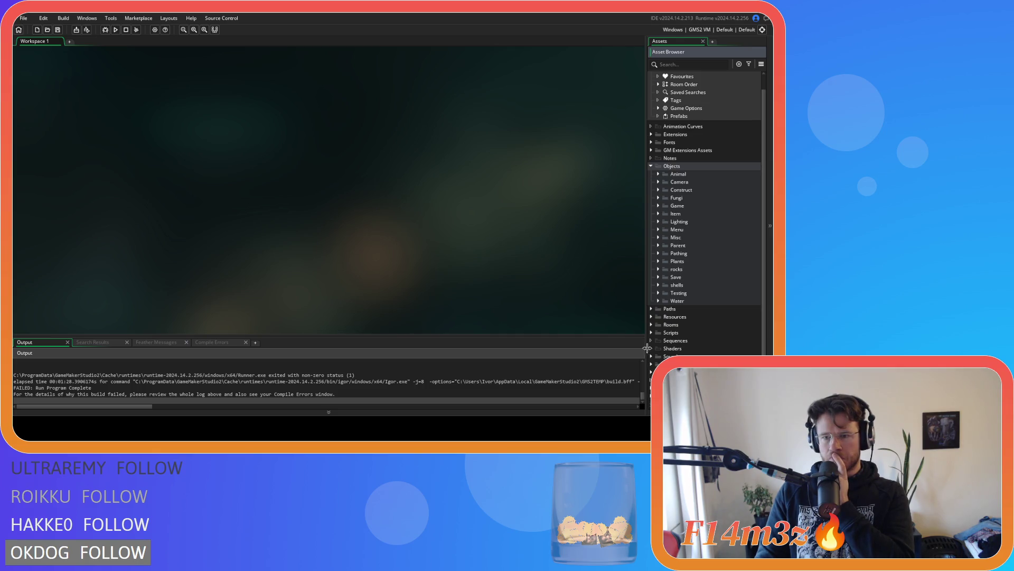
click(655, 332)
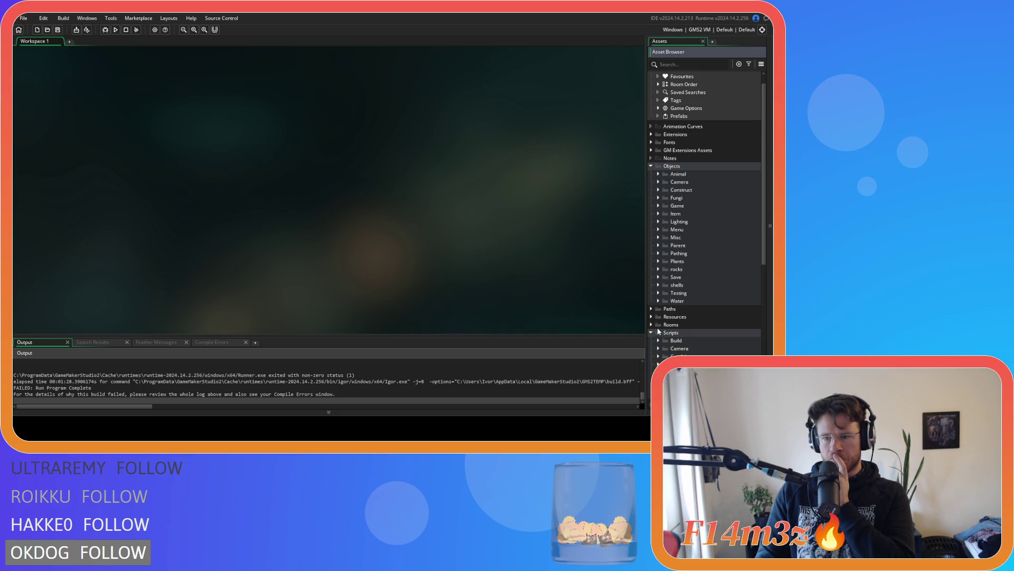
scroll(657, 329, down, 5)
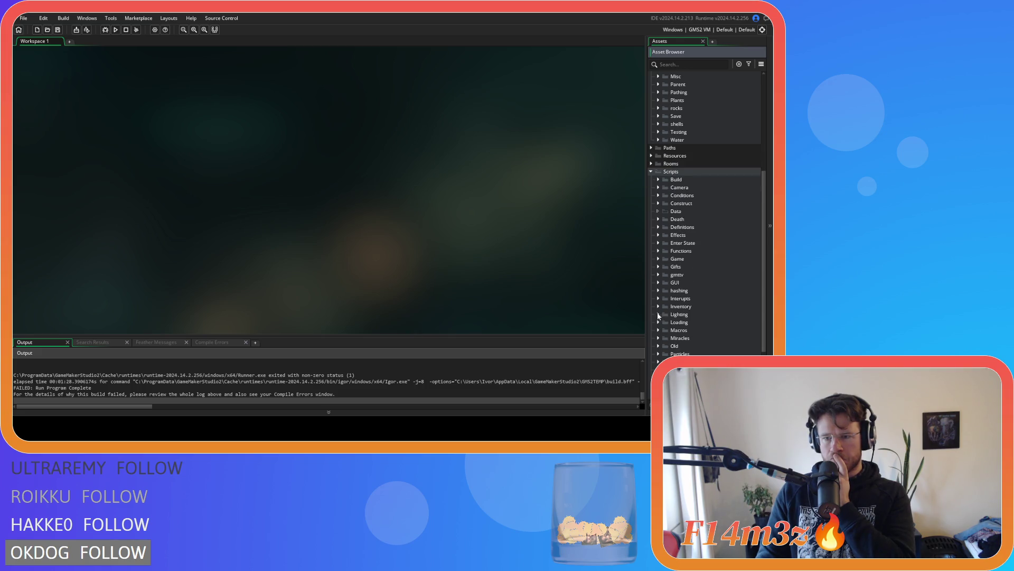
click(658, 337)
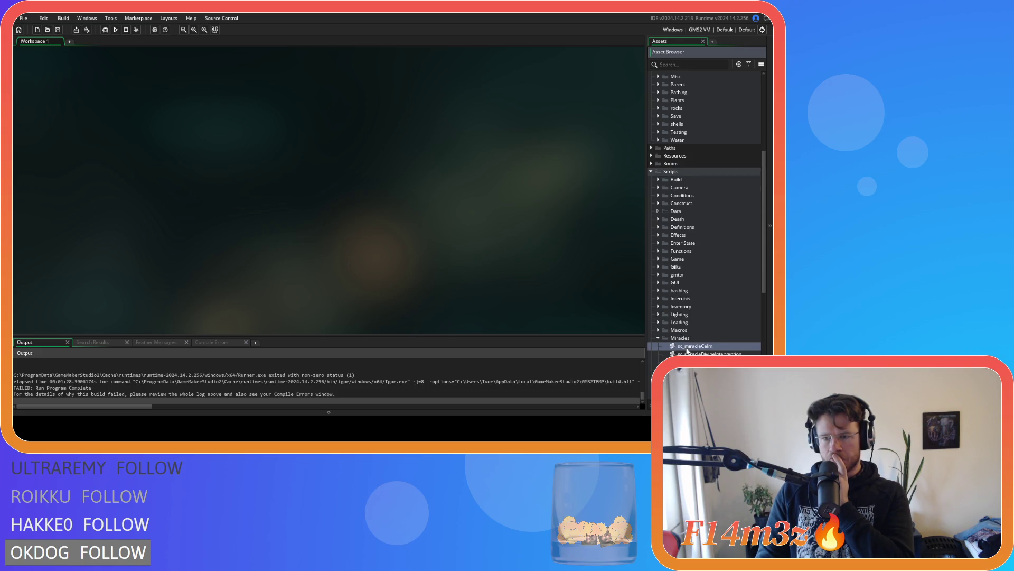
double_click(687, 348)
click(149, 149)
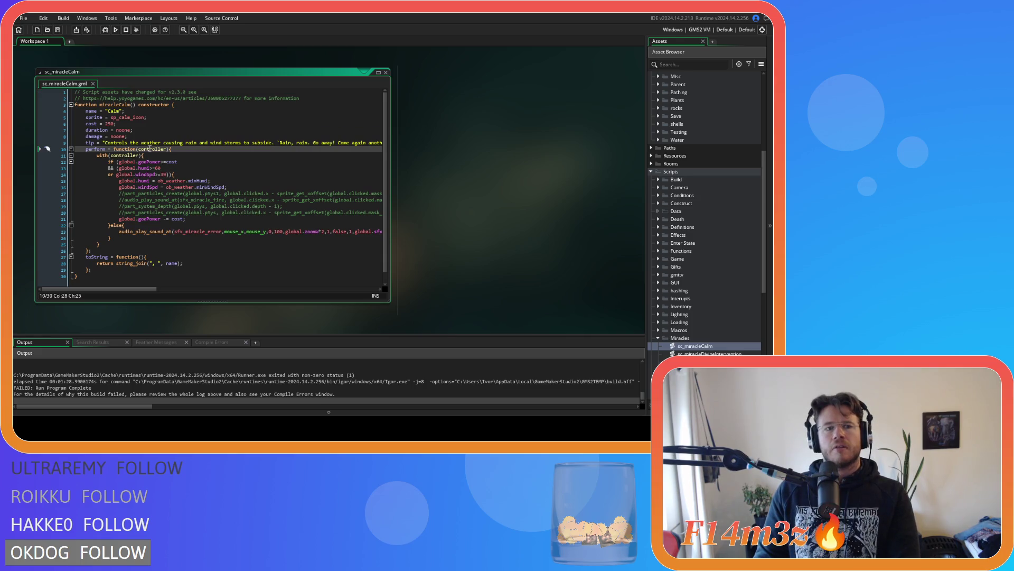
click(148, 156)
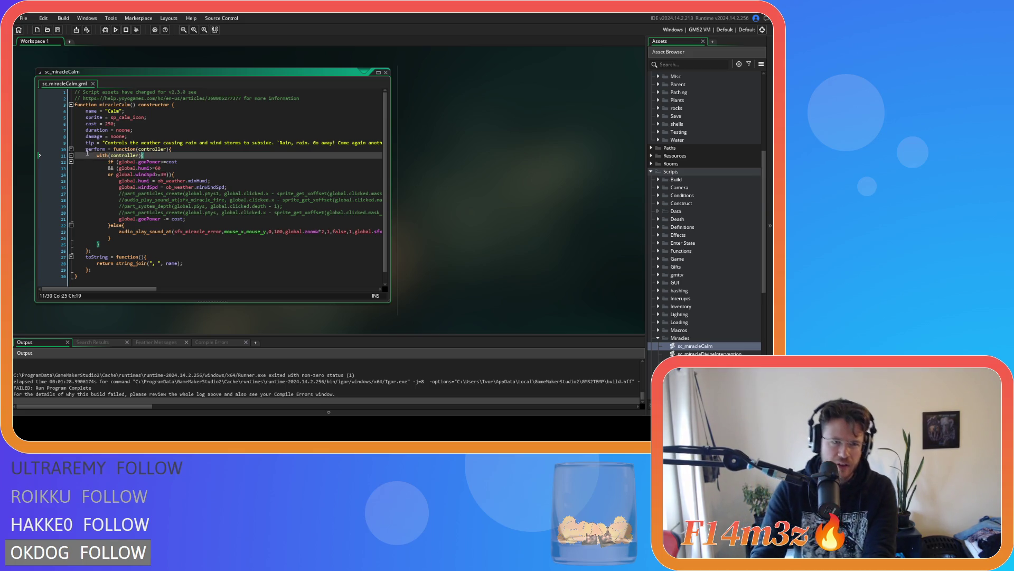
click(126, 149)
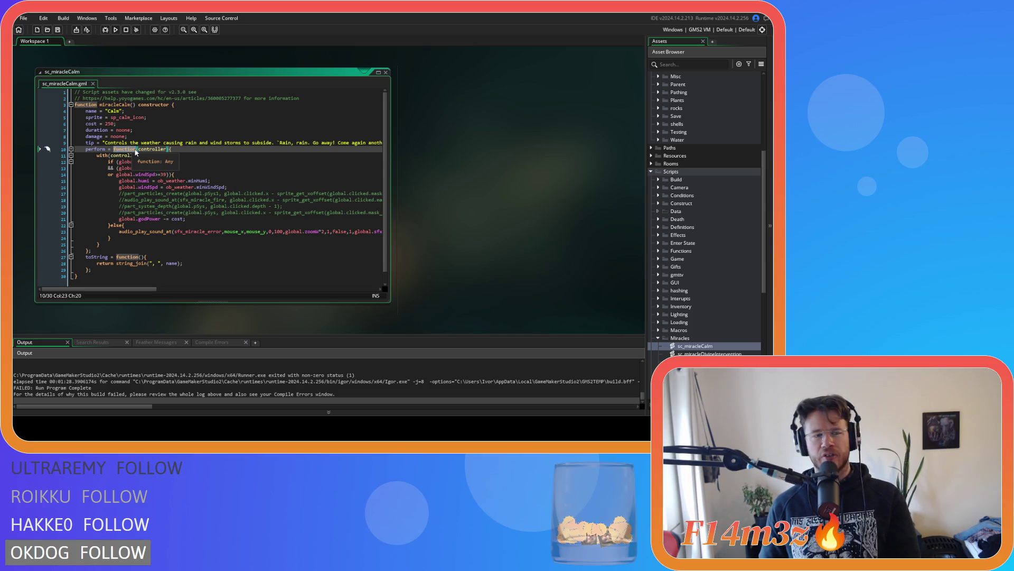
mouse_move(113, 120)
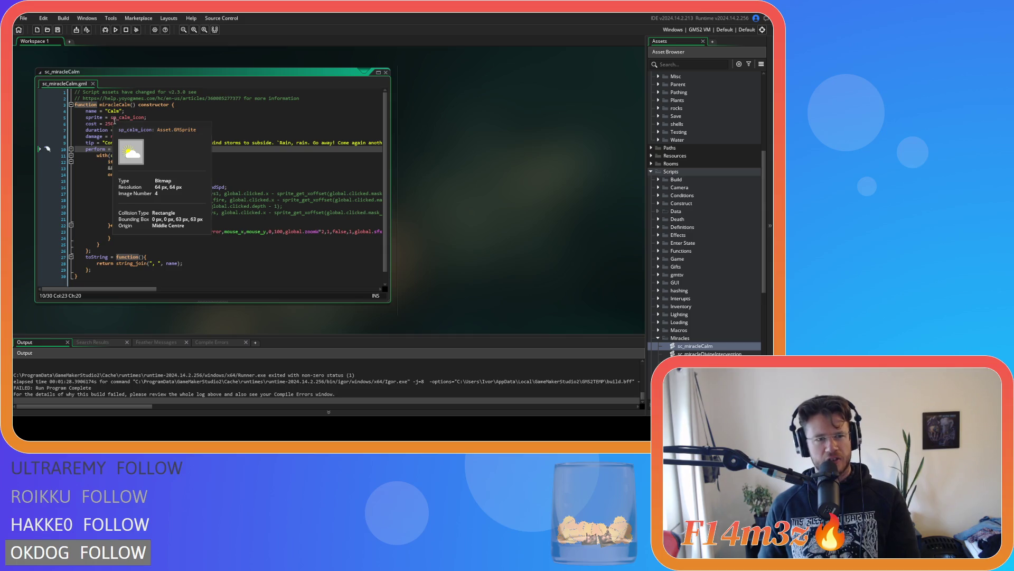
mouse_move(159, 181)
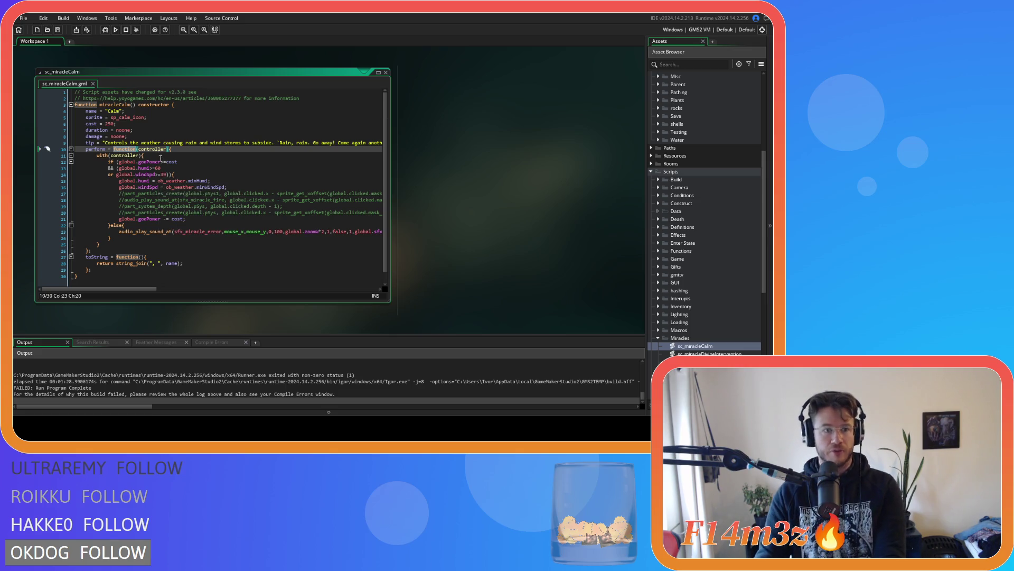
scroll(684, 296, down, 2)
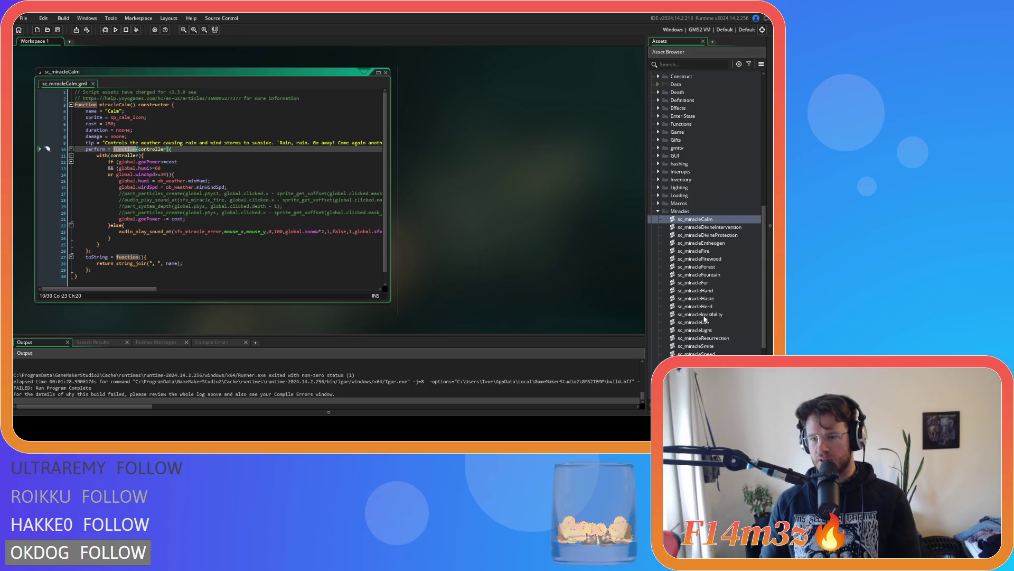
double_click(697, 251)
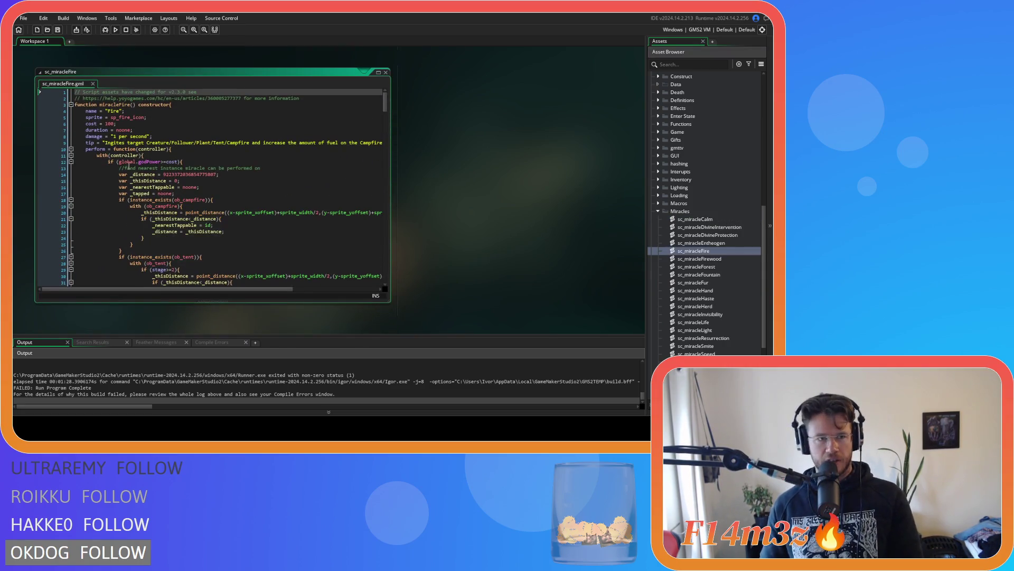
Step: Remove the controller parameter from sc_miracleFire's perform function
double_click(155, 149)
key(BackSpace)
click(149, 155)
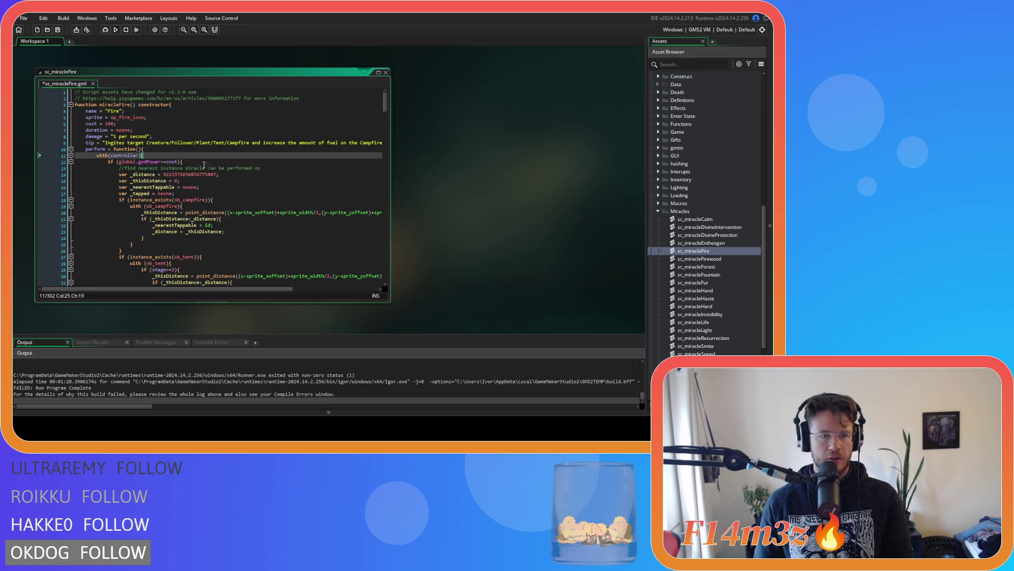
scroll(201, 162, down, 20)
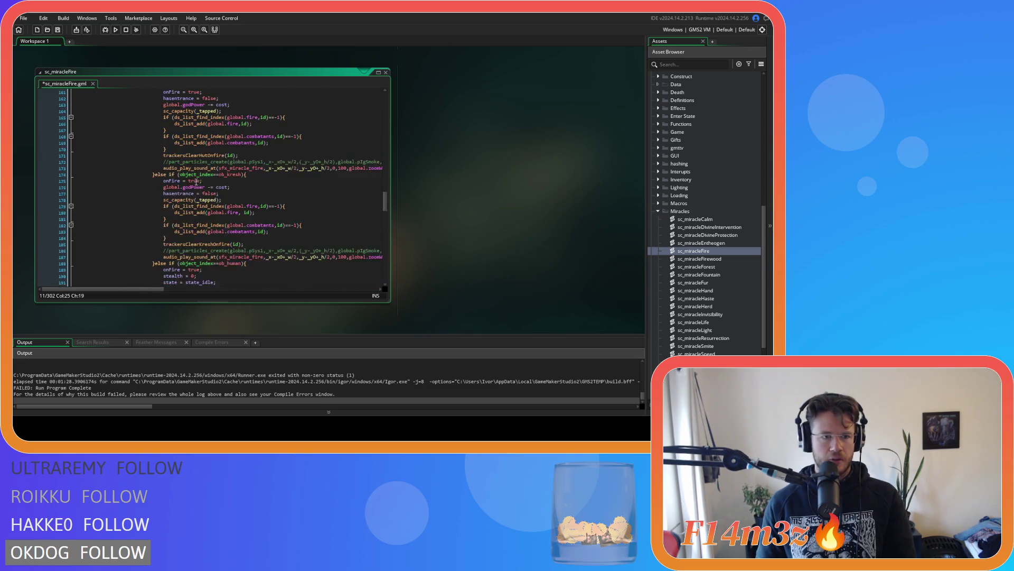
scroll(197, 182, down, 20)
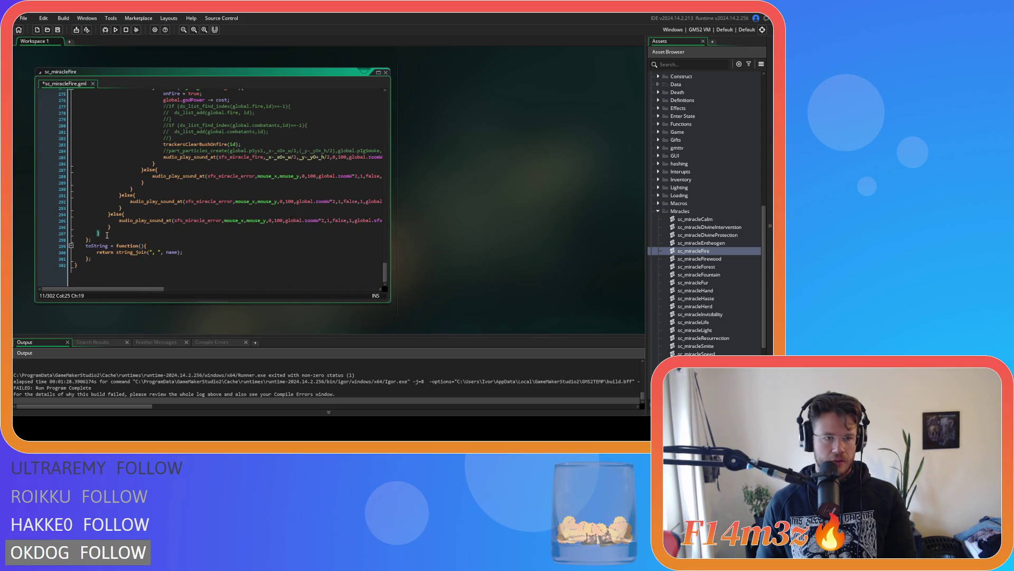
Step: Clear the with(controller) line and test-run the game with F5
click(106, 235)
drag(385, 272, 380, 98)
triple_click(161, 155)
key(F5)
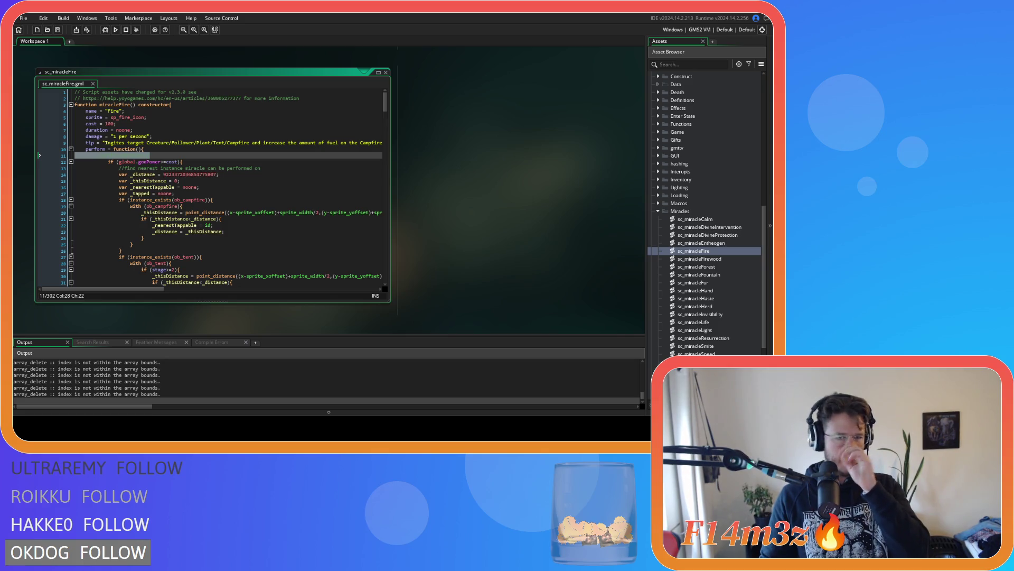
Step: Restore the with(controller){ line and the perform function's controller parameter
text(with(controller){)
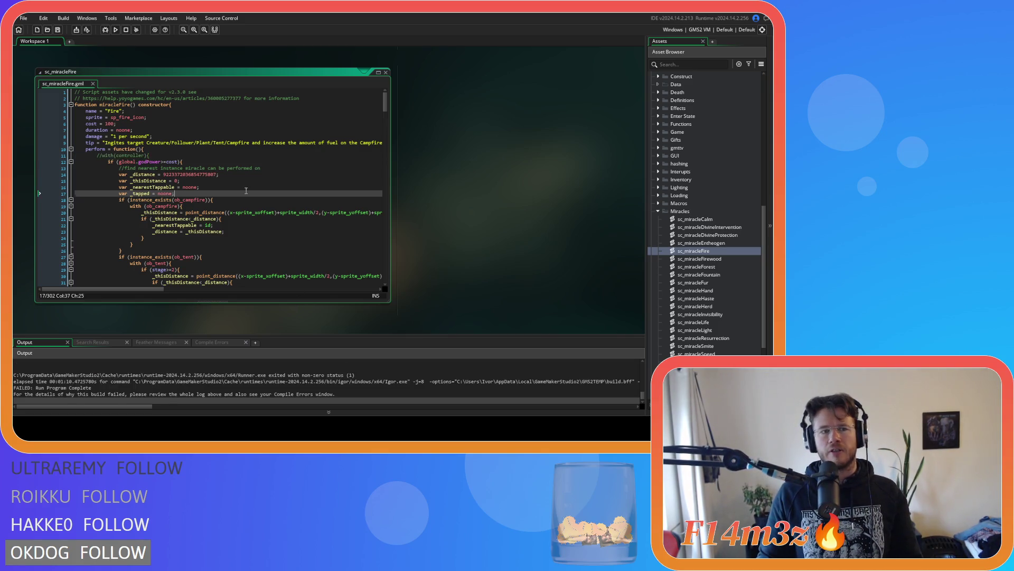
scroll(246, 190, down, 5)
scroll(245, 193, up, 2)
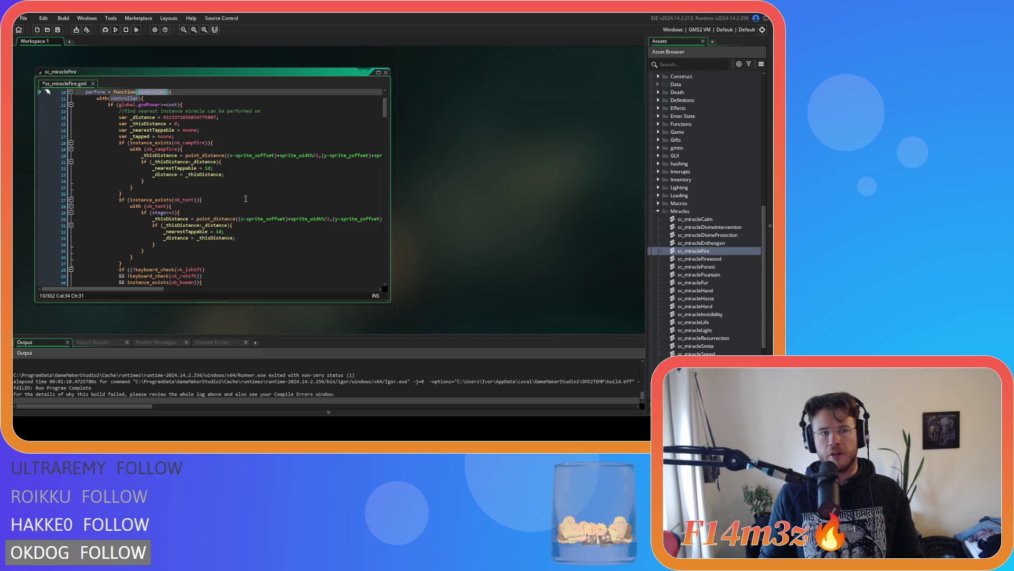
key(Up)
key(Left)
key(Left)
text(controller)
Step: Select the word cost in the line 12 god-power check and search the script for it
click(238, 188)
click(168, 162)
scroll(294, 192, down, 4)
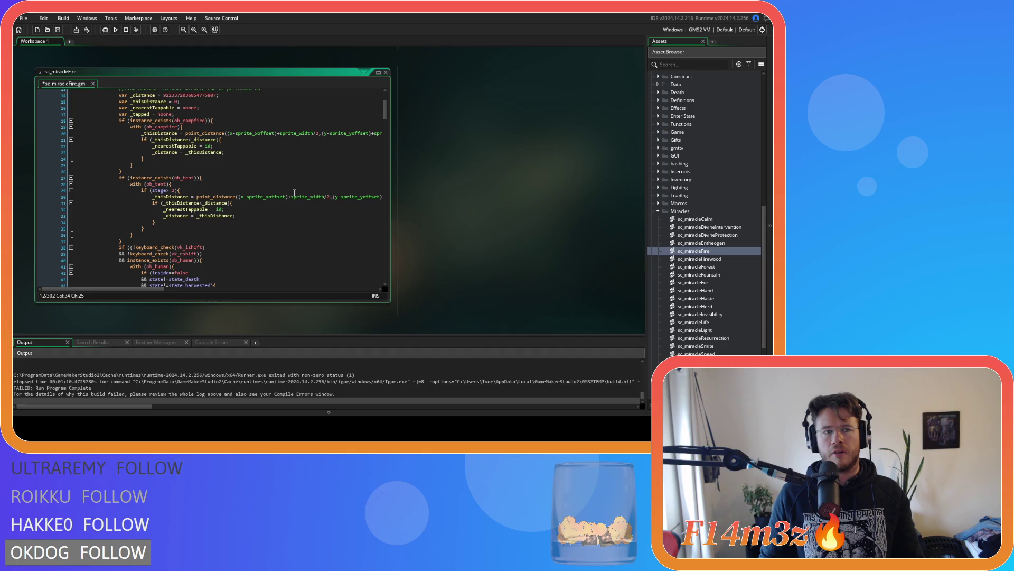
scroll(294, 193, down, 20)
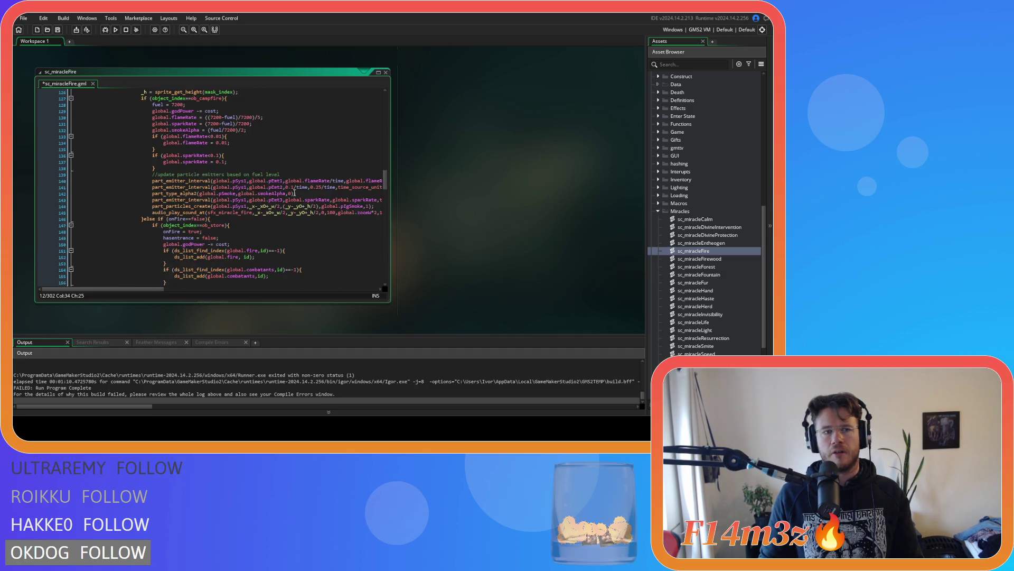
scroll(295, 192, up, 4)
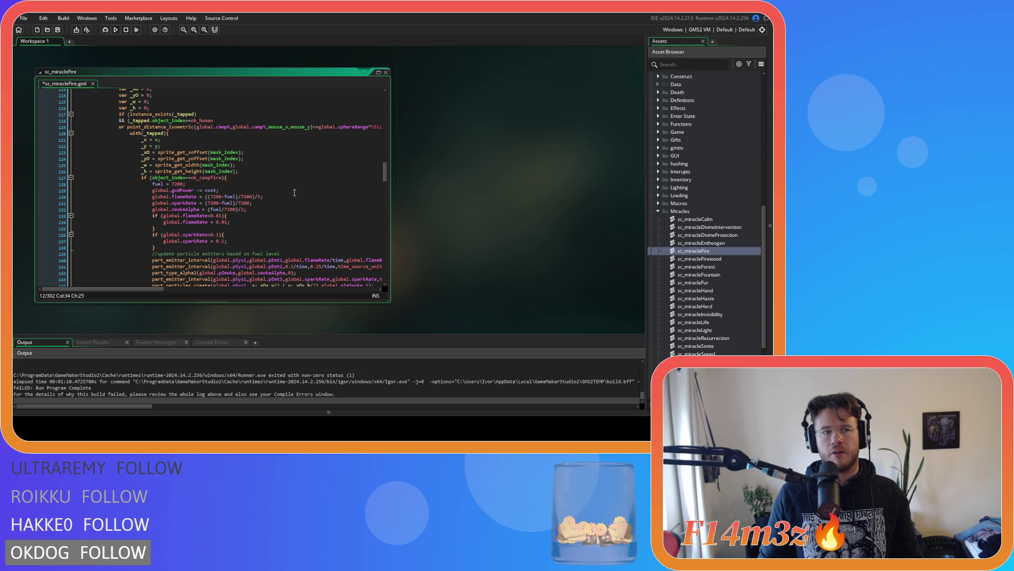
scroll(294, 192, down, 20)
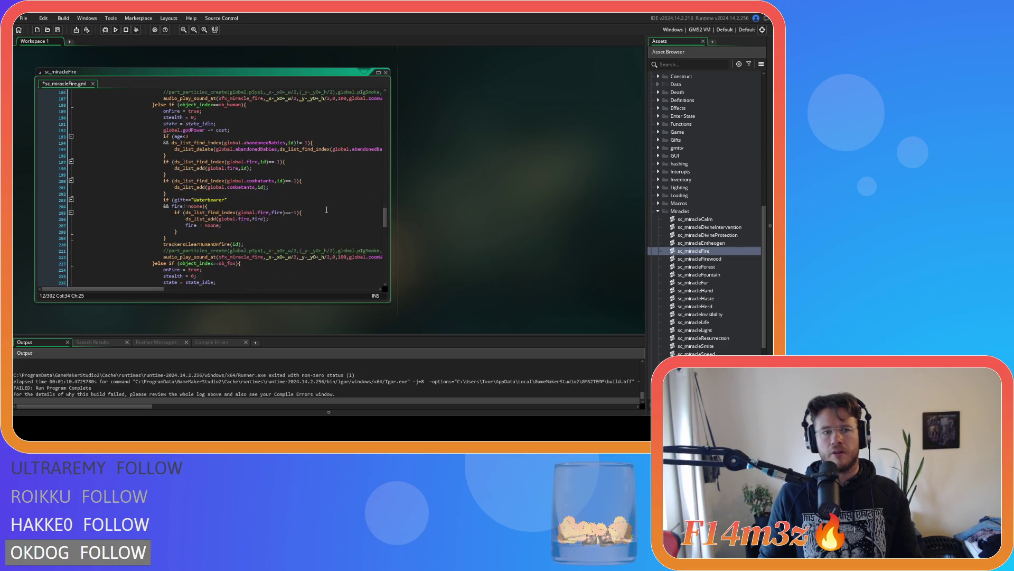
scroll(327, 209, down, 4)
mouse_move(385, 231)
mouse_down()
mouse_move(386, 264)
mouse_move(384, 98)
mouse_move(381, 109)
mouse_up()
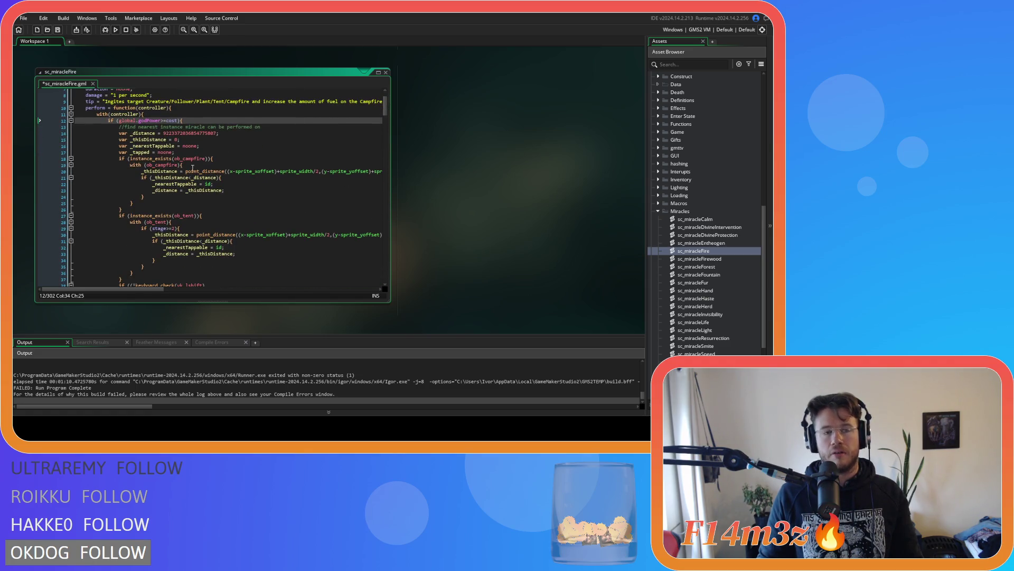
double_click(171, 121)
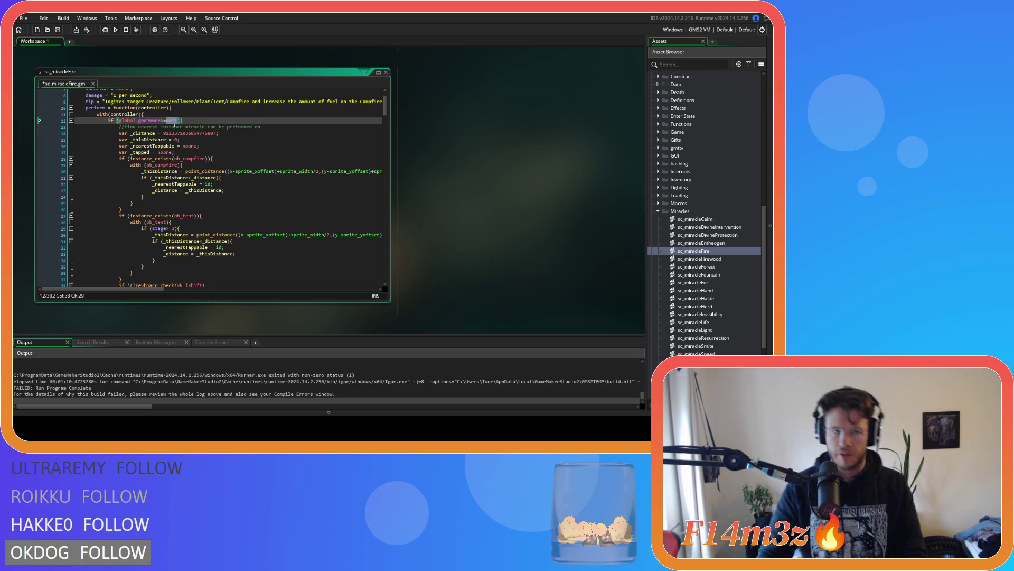
key(ctrl+f)
scroll(281, 188, up, 2)
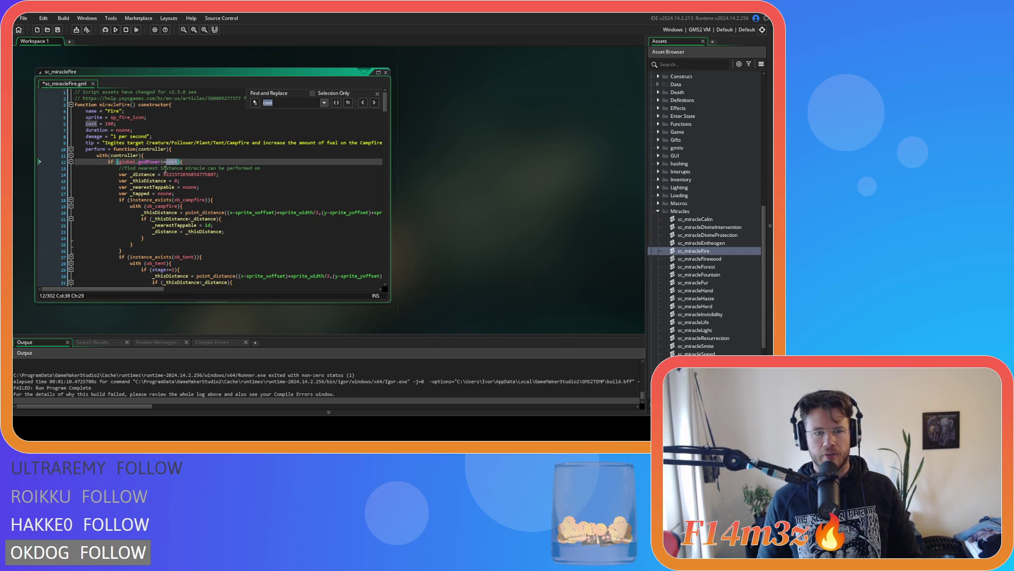
Step: Change line 12's cost to global.mode.cost and select that expression for reuse
click(166, 162)
text(obal.mo)
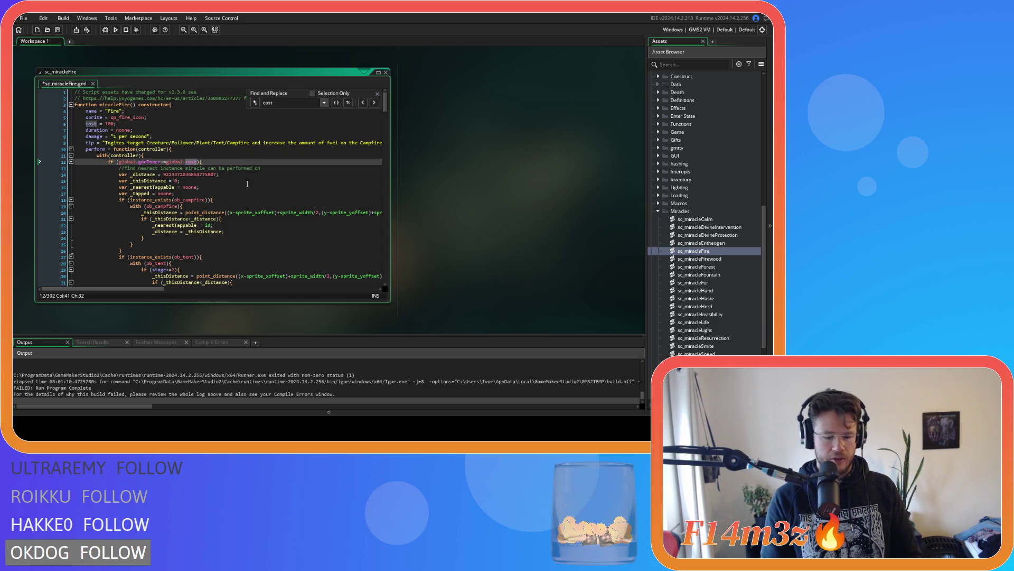
text(de.)
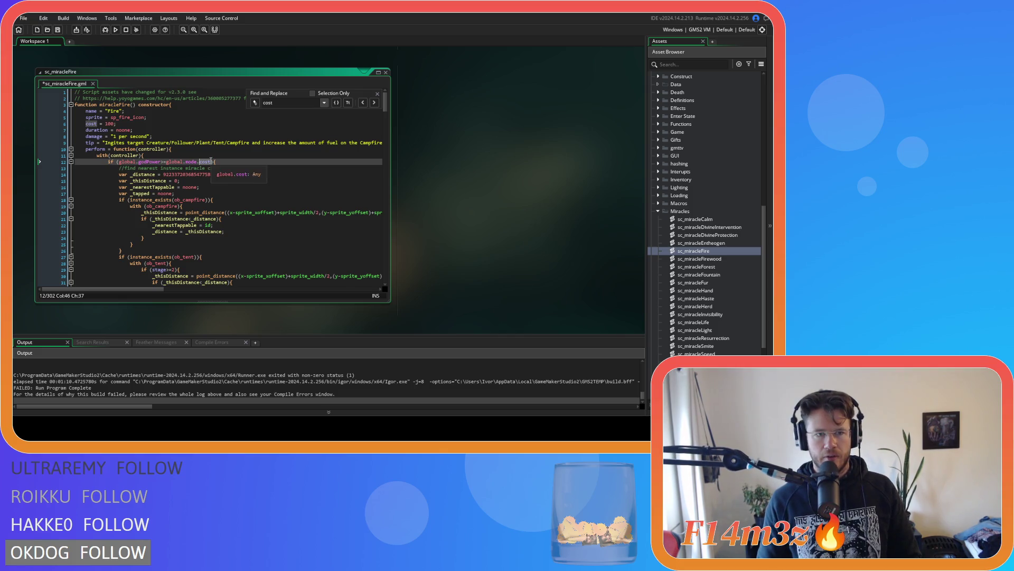
key(ctrl+shift+Left)
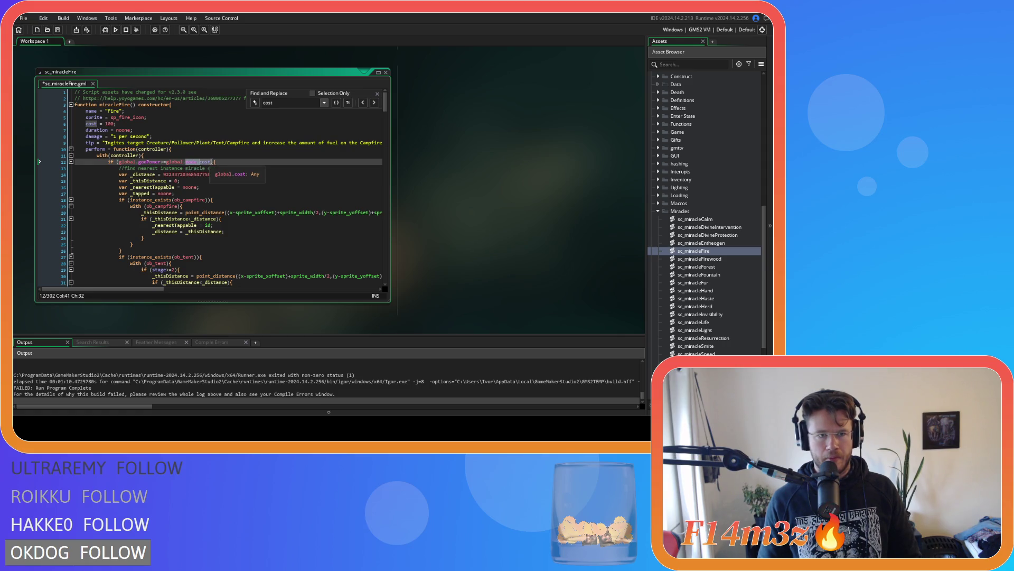
shift+click(164, 161)
drag(168, 167, 213, 167)
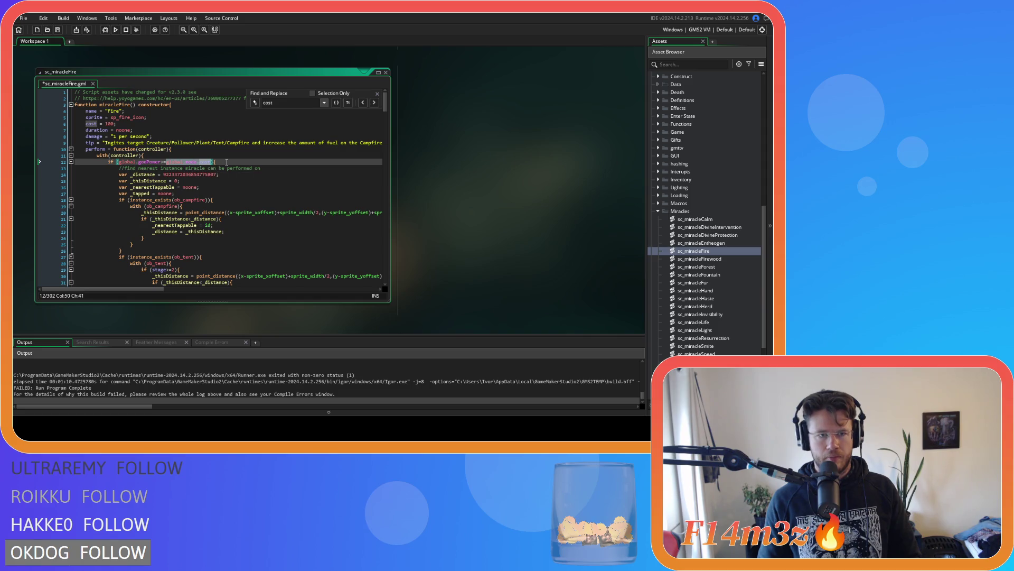
Step: Replace each remaining cost match in sc_miracleFire with global.mode.cost and save the script
click(375, 104)
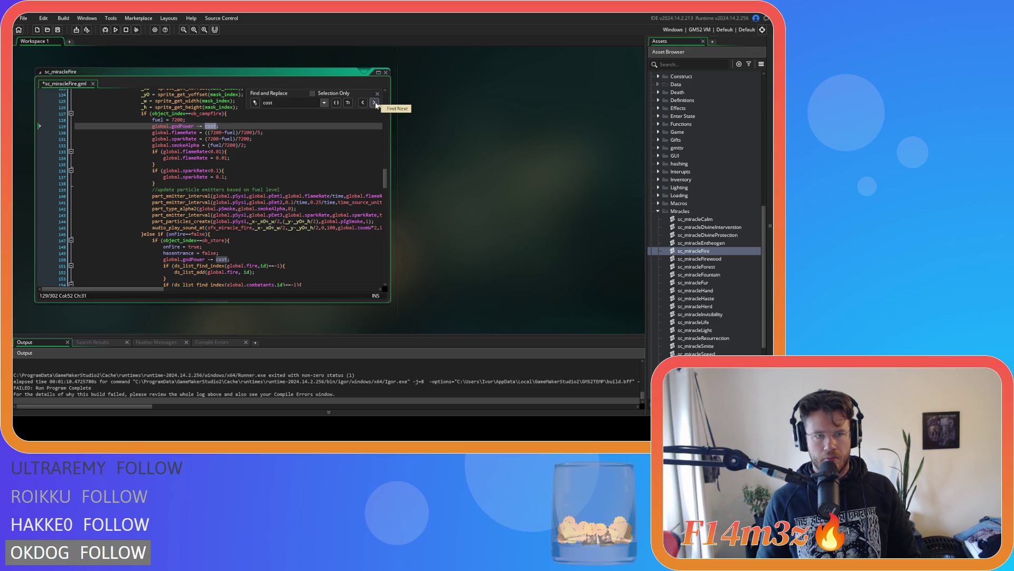
text(global.mode.cost)
click(375, 103)
text(global.mode.cost)
click(375, 104)
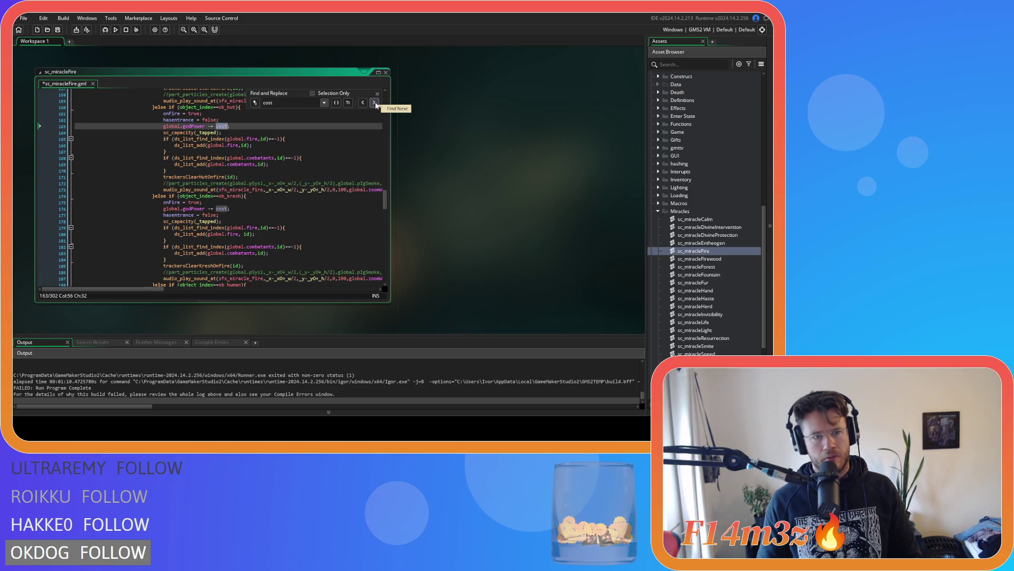
text(global.mode.cost)
click(375, 104)
text(global.mode.cost)
click(375, 104)
text(global.mode.cost)
click(375, 104)
text(global.mode.cost)
click(375, 103)
text(global.mode.cost)
click(375, 104)
text(global.mode.cost)
click(375, 103)
text(global.mode.cost)
click(375, 104)
text(global.mode.cost)
click(375, 103)
text(global.mode.cost)
click(375, 104)
text(global.mode.cost)
click(375, 103)
text(global.mode.cost)
click(375, 103)
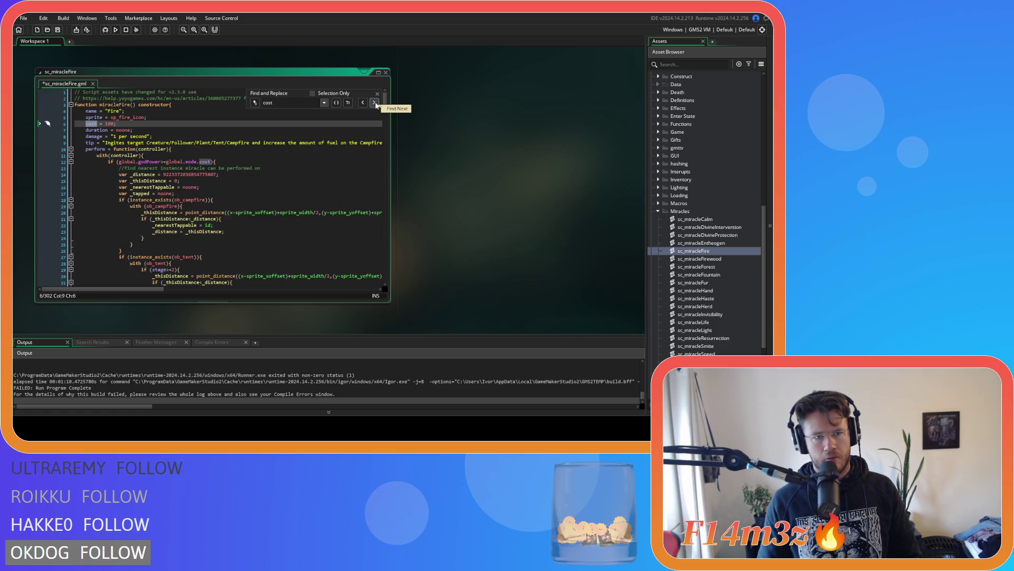
click(377, 94)
click(371, 124)
key(ctrl+s)
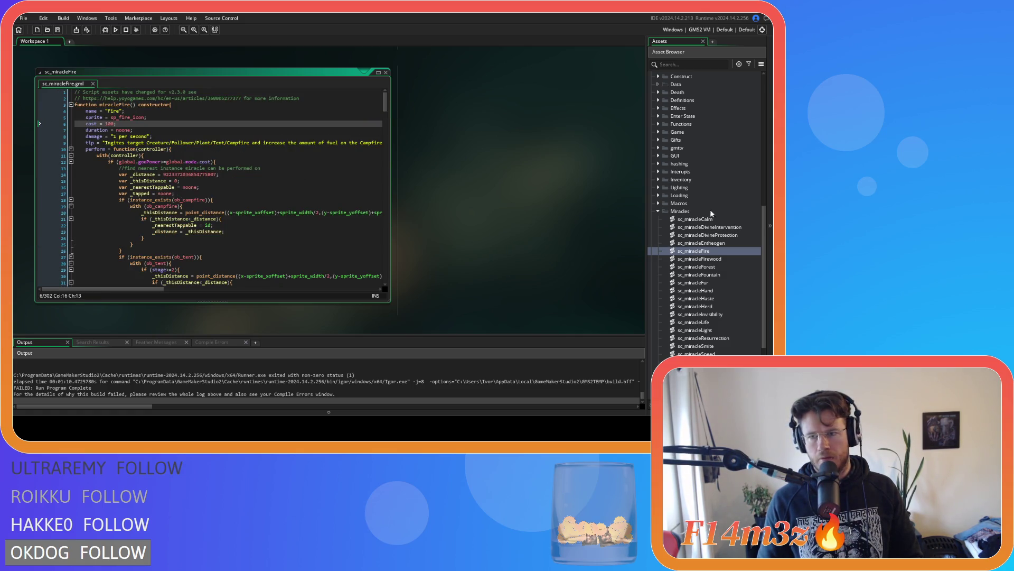
Step: In sc_miracleCalm, find cost and replace its match with global.mode.cost
click(718, 220)
double_click(718, 220)
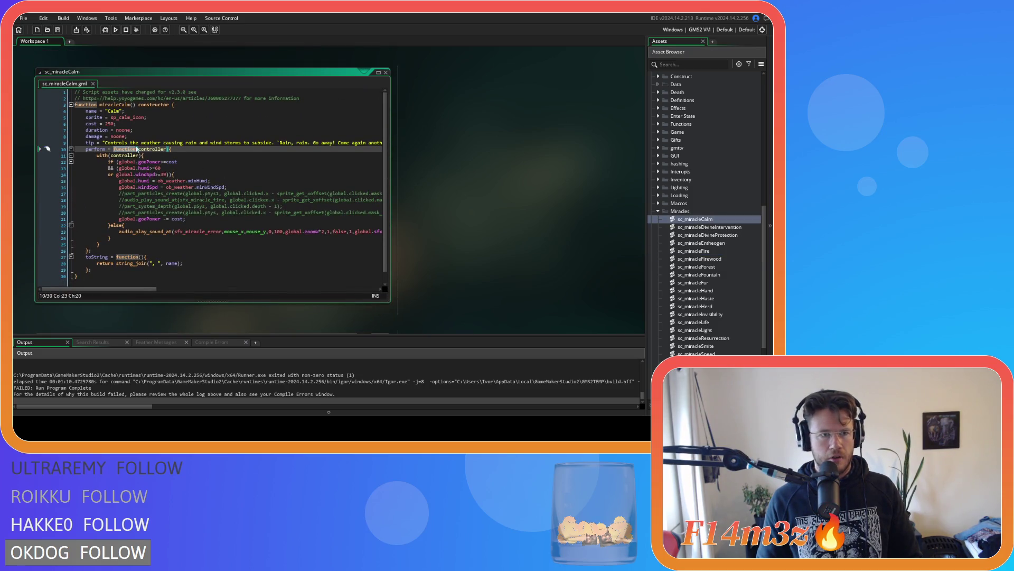
double_click(92, 123)
key(ctrl+f)
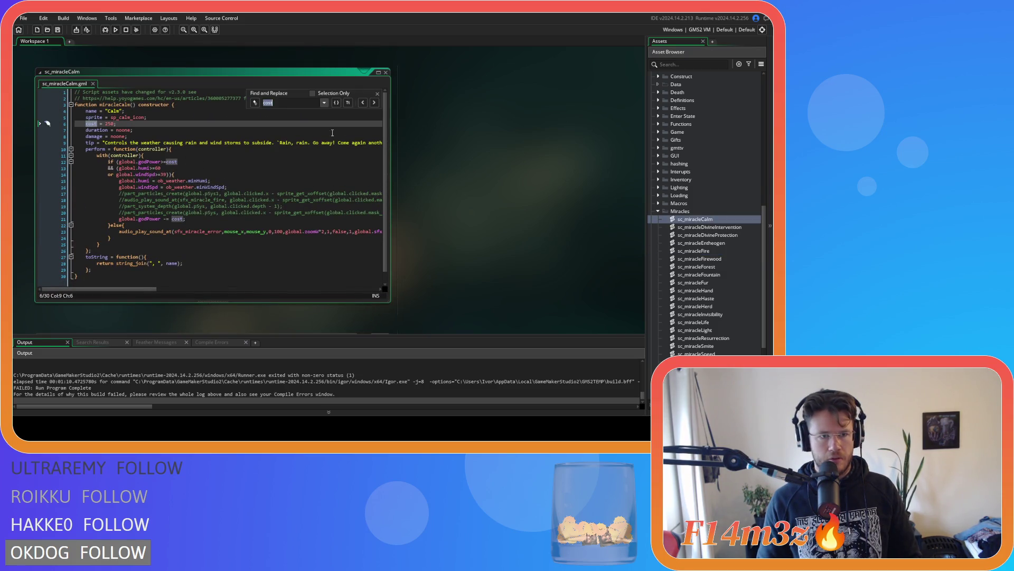
click(373, 103)
text(global.mode.cost)
click(373, 103)
Step: Step through the cost matches in sc_miracleDivineIntervention
double_click(698, 227)
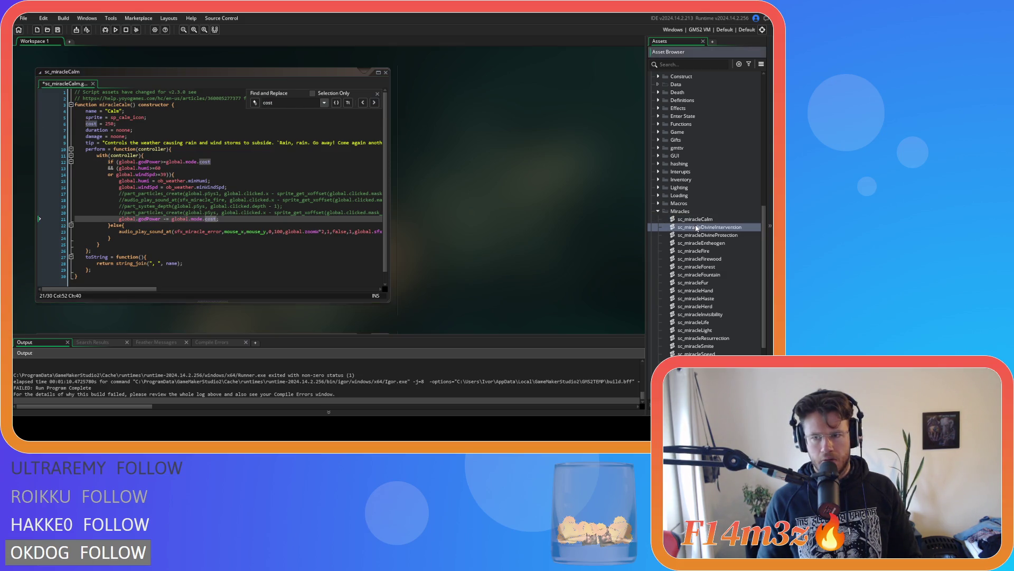
double_click(90, 123)
key(ctrl+f)
click(374, 102)
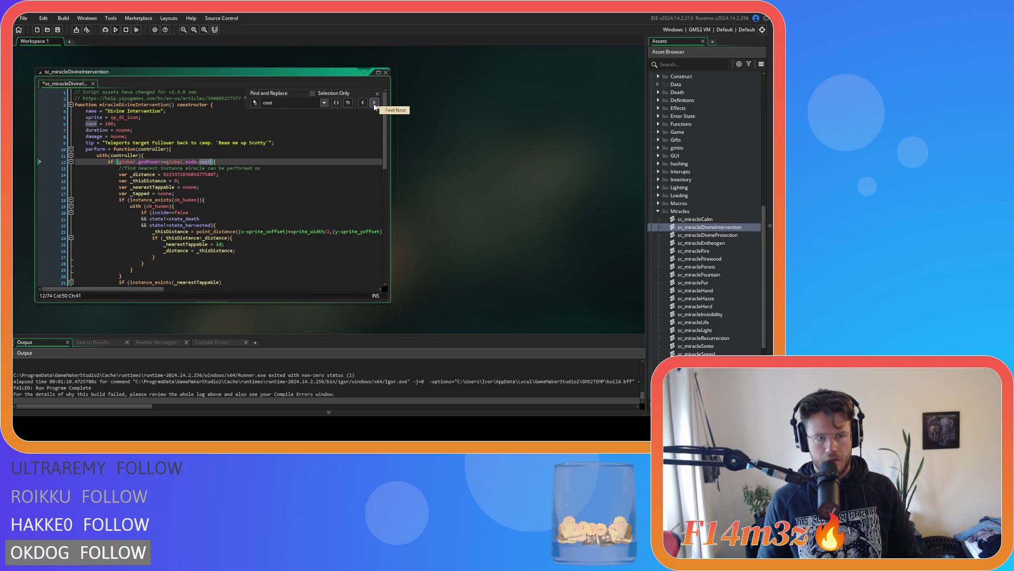
click(374, 103)
click(374, 103)
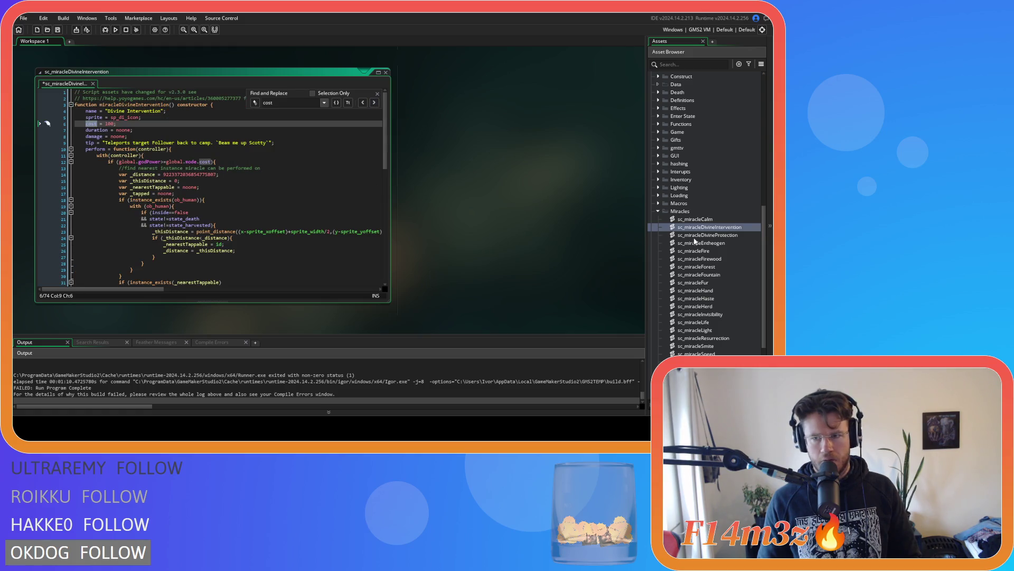
Step: In sc_miracleDivineProtection, replace a cost match with global.mode.cost and review the rest
double_click(693, 235)
key(ctrl+f)
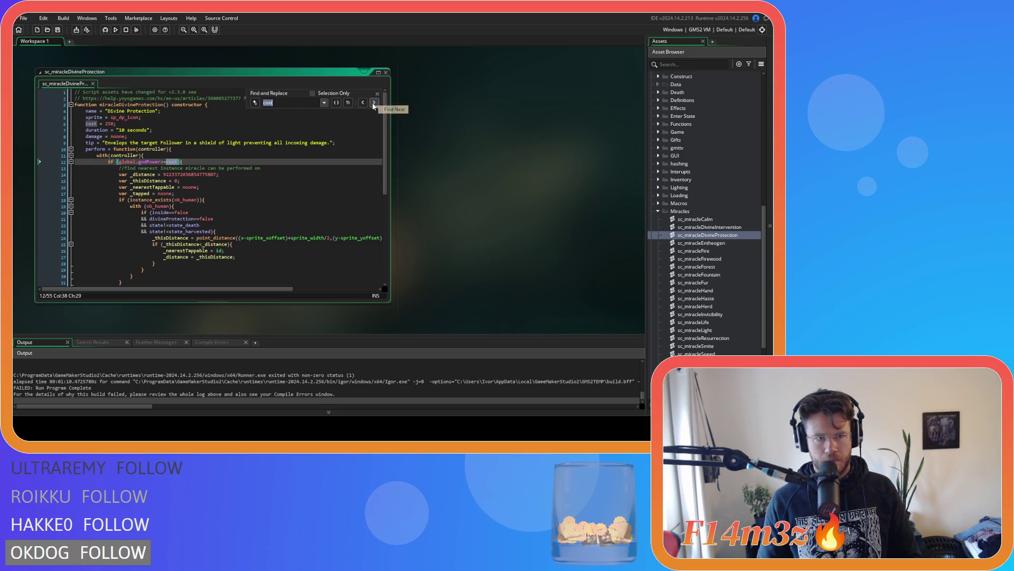
click(373, 104)
key(ctrl+v)
click(374, 102)
click(374, 102)
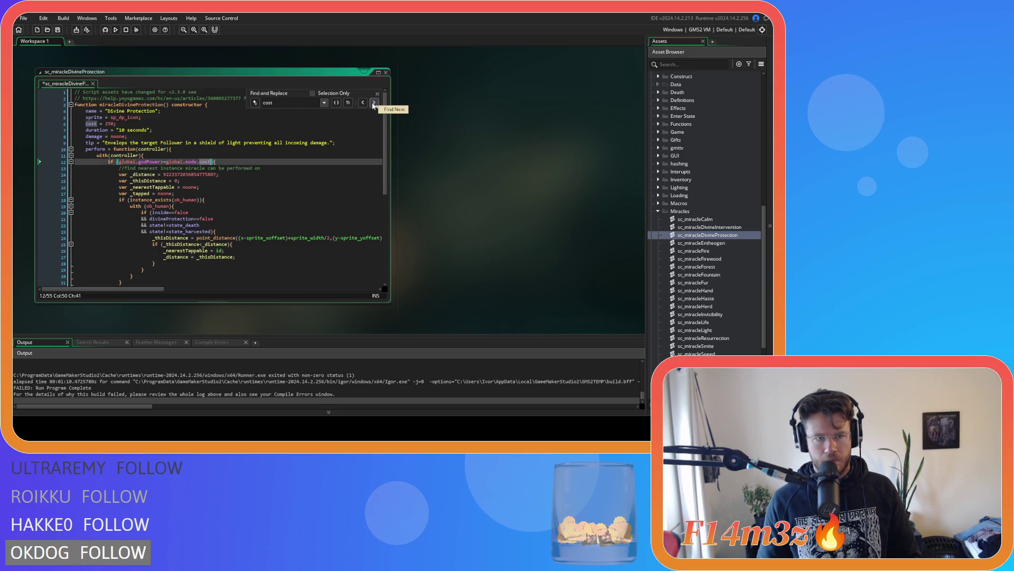
click(374, 102)
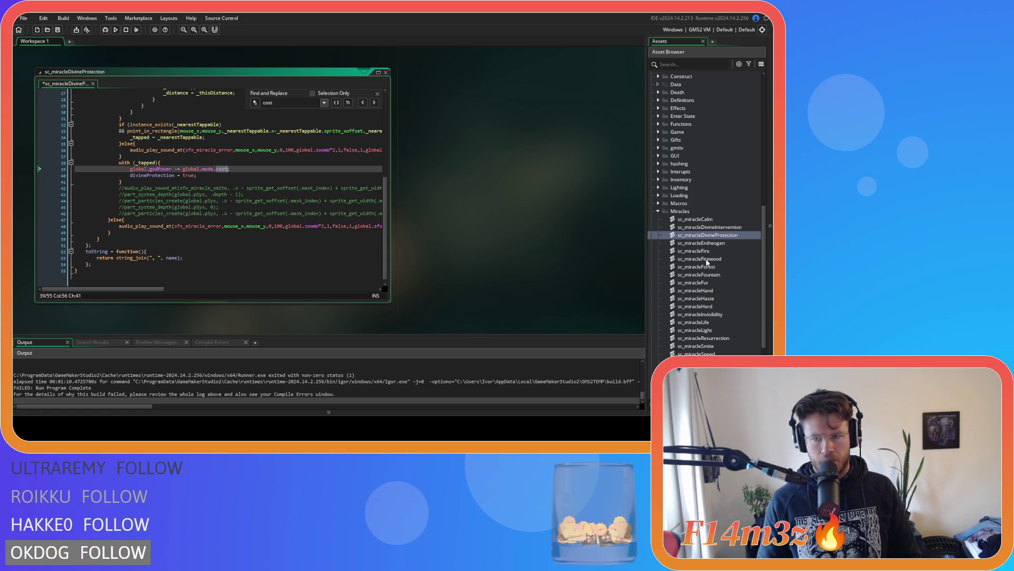
Step: In sc_miracleEntheogen, replace the cost match with global.mode.cost
double_click(701, 243)
double_click(95, 125)
key(ctrl+f)
click(374, 103)
text(global.mode.cost)
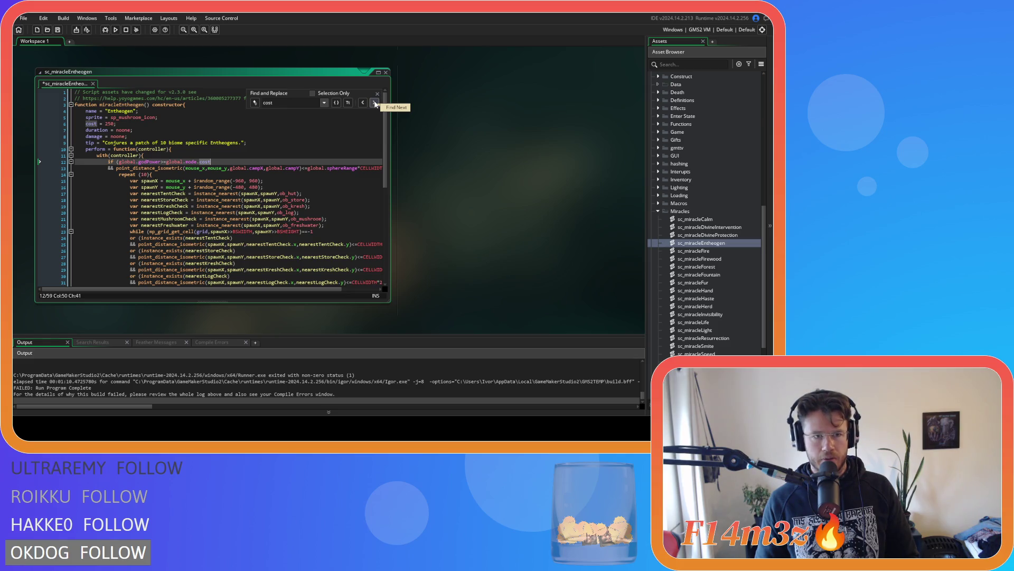
click(374, 102)
Step: Recheck sc_miracleFire's remaining cost matches, including lines 129 and 12
click(705, 252)
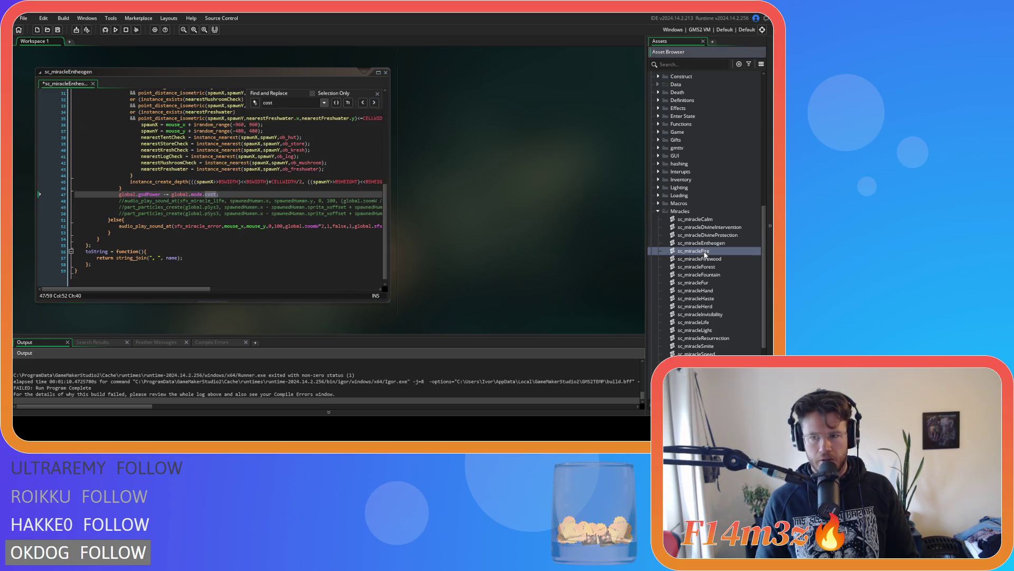
double_click(704, 253)
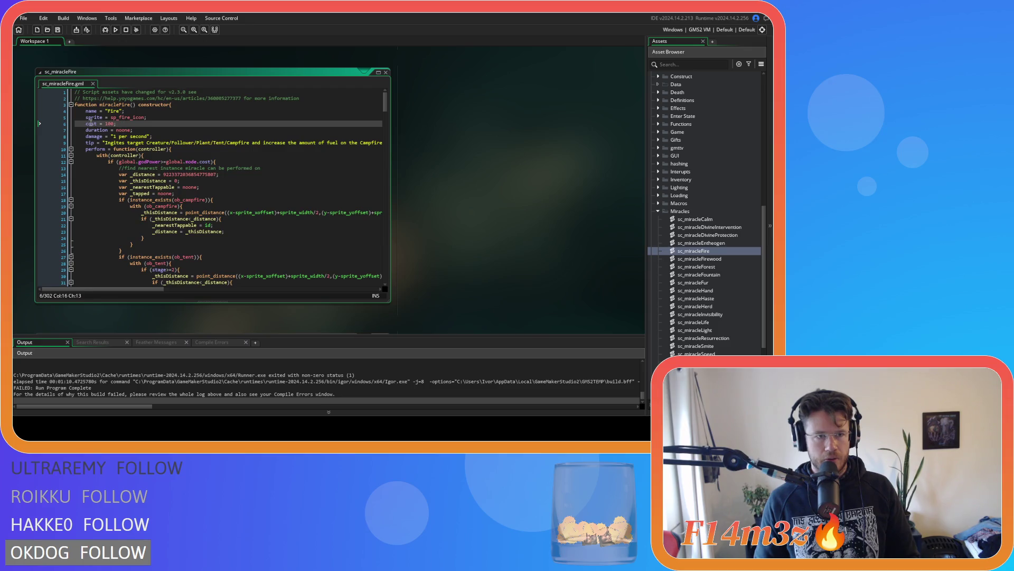
double_click(91, 124)
key(ctrl+f)
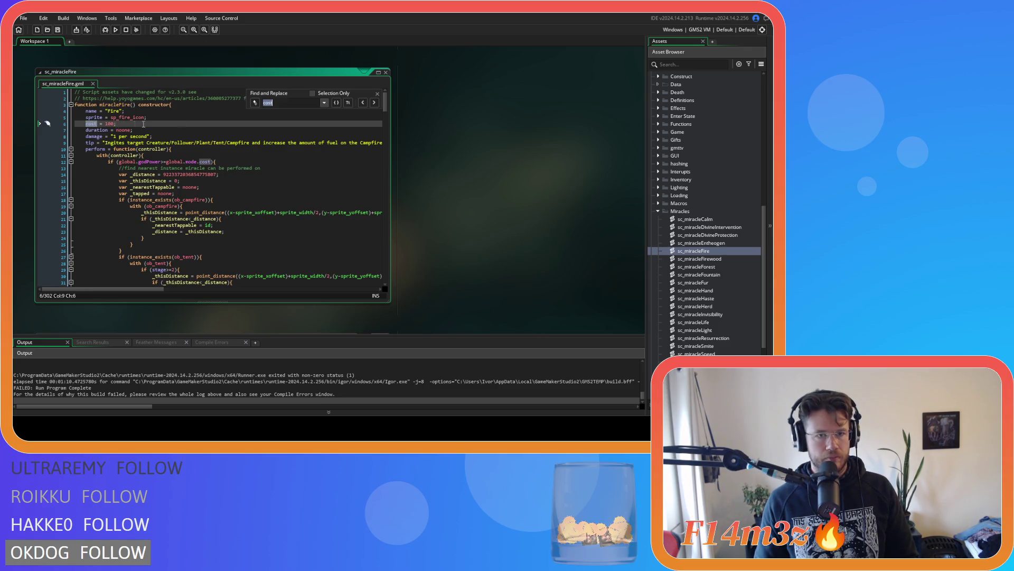
click(375, 102)
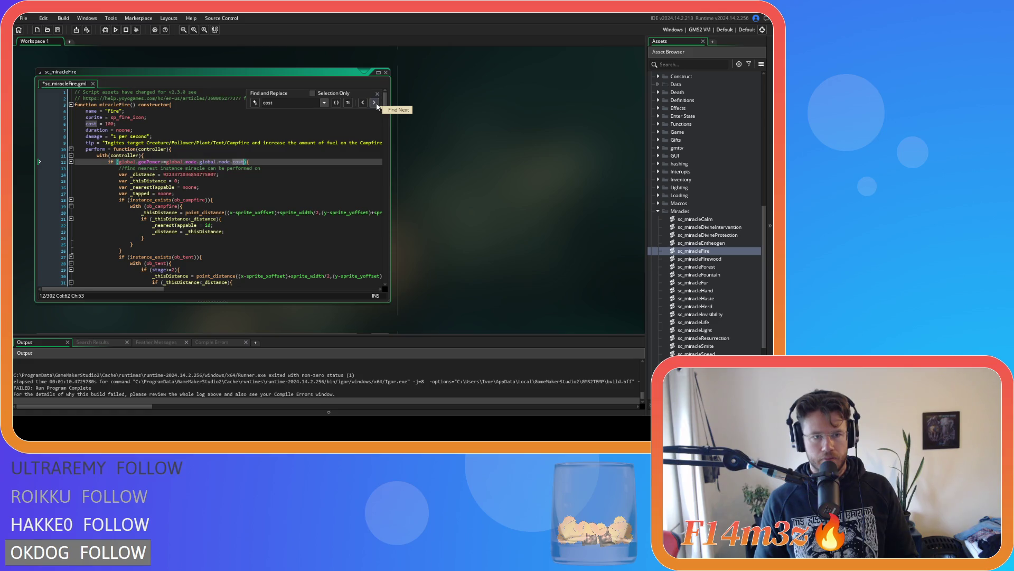
click(375, 102)
click(363, 102)
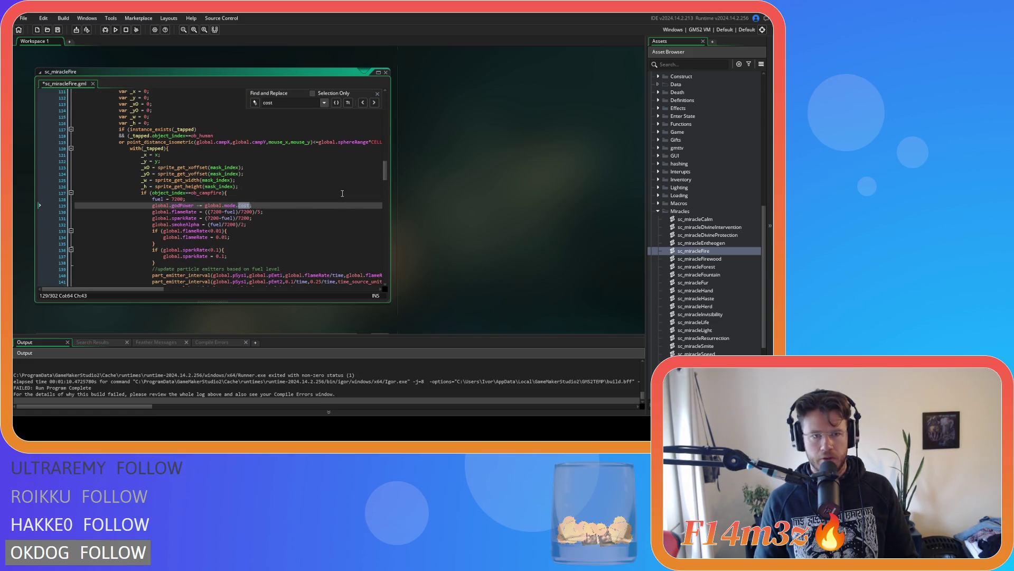
Step: In sc_miracleFirewood, change line 12's cost to global.mode.cost, then open sc_miracleForest
double_click(723, 259)
double_click(91, 123)
key(ctrl+f)
click(374, 103)
key(ctrl+v)
click(374, 103)
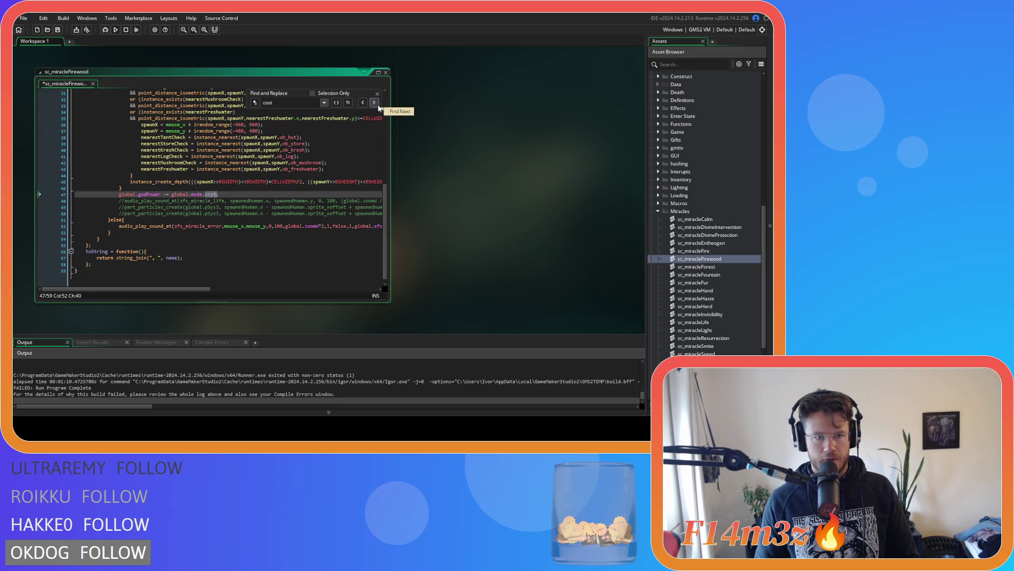
double_click(697, 267)
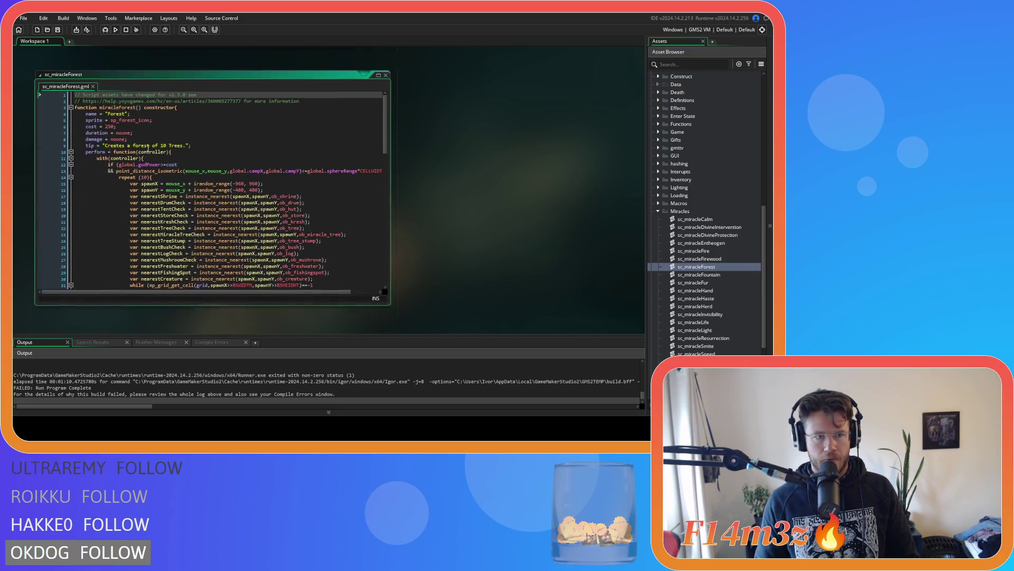
Step: In the Forest script, replace the cost references on lines 12 and 86 with global.mode.cost
double_click(91, 124)
key(ctrl+f)
click(375, 103)
text(global.mode.cost)
click(375, 103)
text(global.mode.cost)
Step: In sc_miracleFountain, replace the cost references on lines 13 and 28 with global.mode.cost
double_click(678, 274)
click(89, 124)
key(ctrl+f)
click(375, 103)
text(global.mode.cost)
click(375, 103)
text(global.mode.cost)
click(375, 103)
Step: Skip sc_miracleFur, then review sc_miracleHand's cost matches and leave it unchanged
double_click(721, 282)
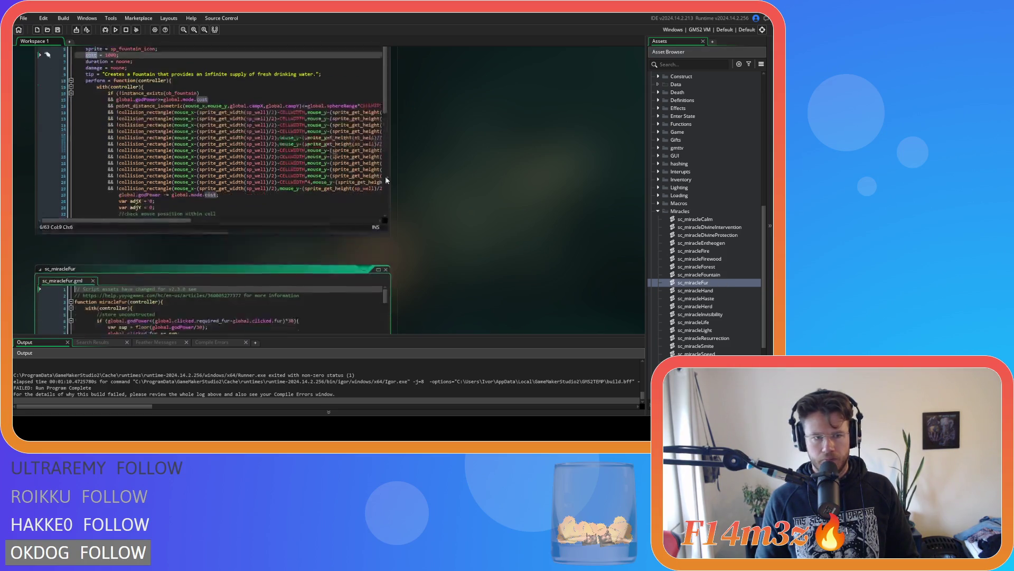
click(386, 75)
click(713, 292)
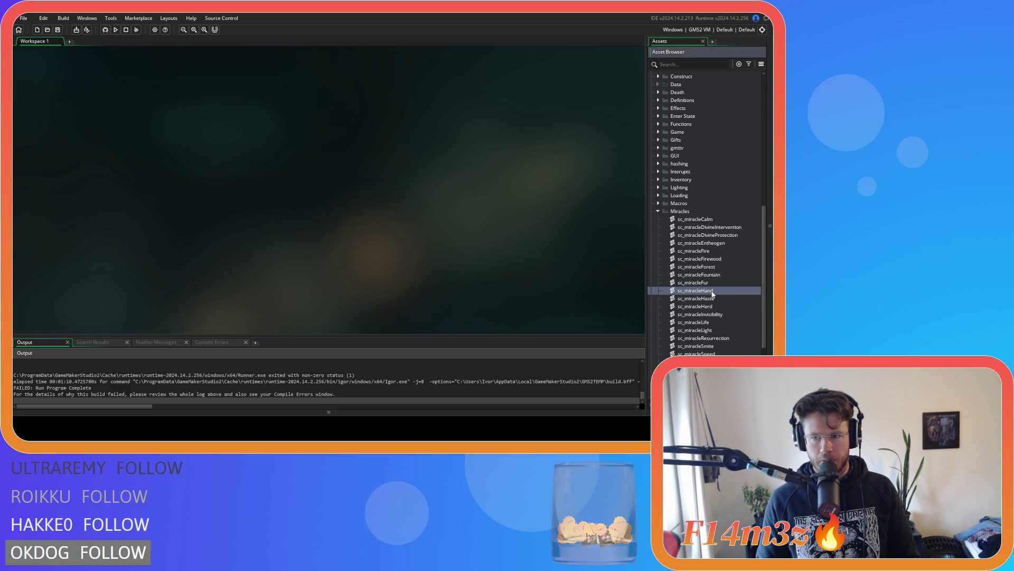
double_click(712, 291)
key(ctrl+f)
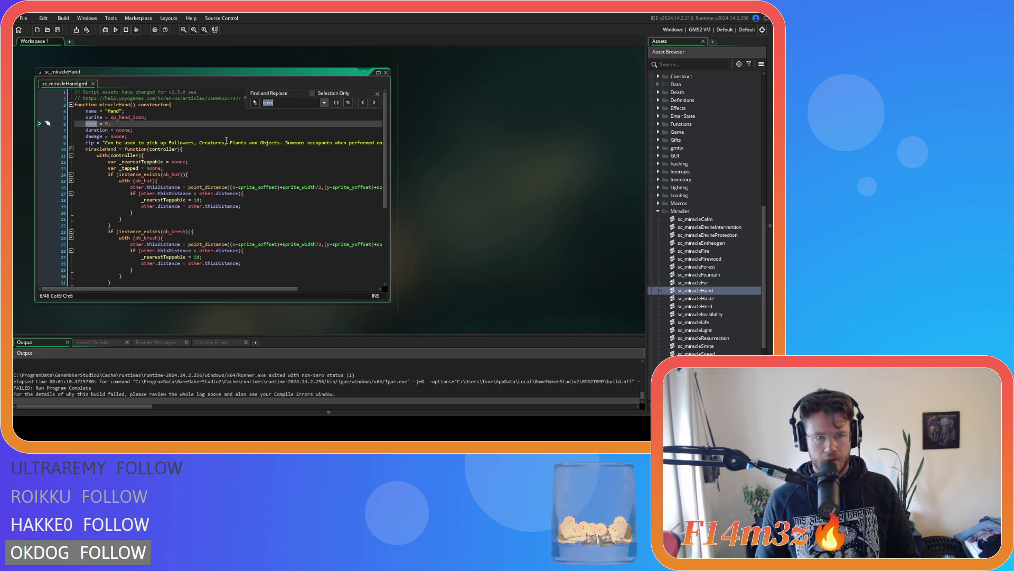
click(374, 103)
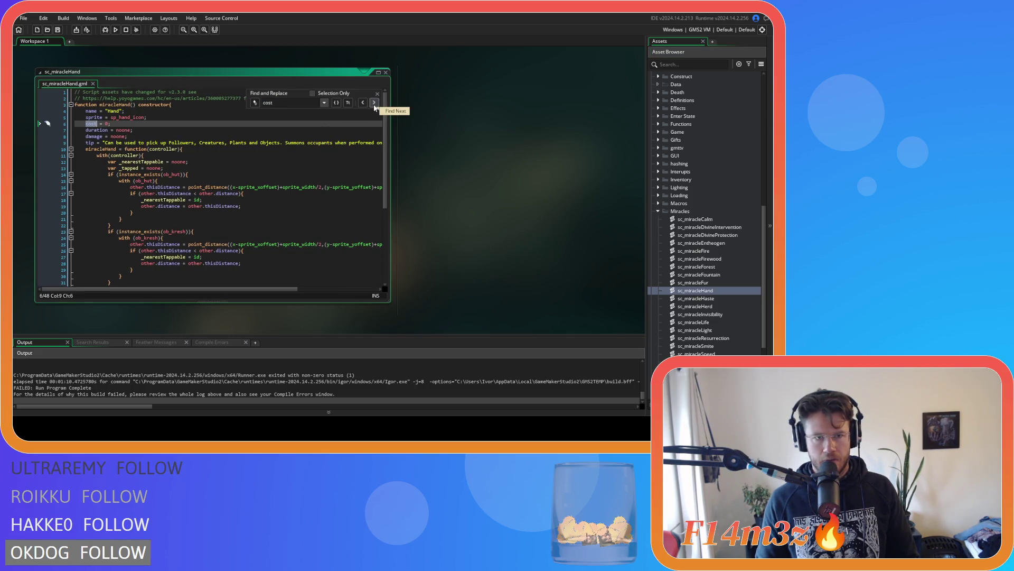
scroll(352, 199, down, 7)
scroll(352, 199, up, 7)
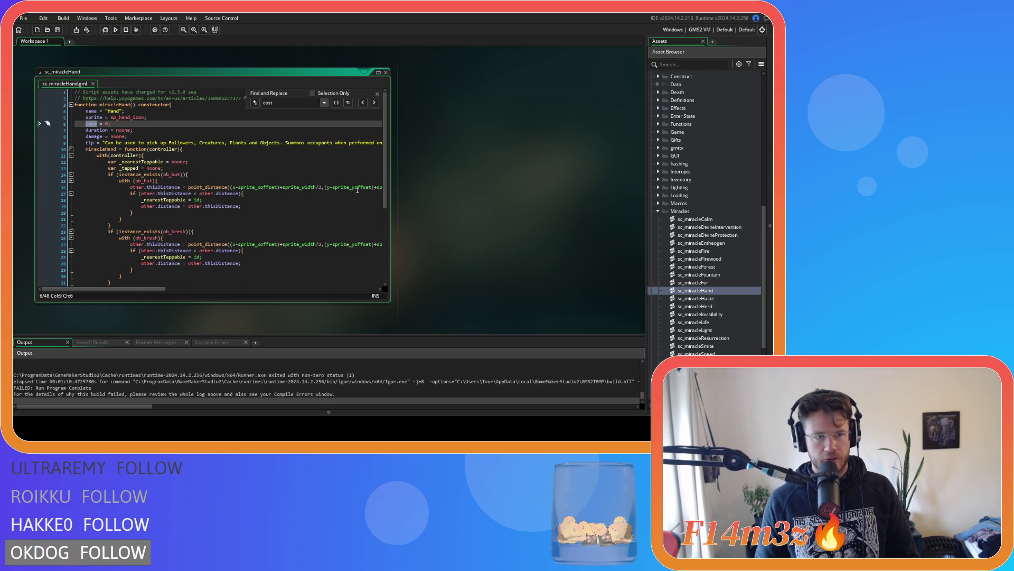
click(377, 94)
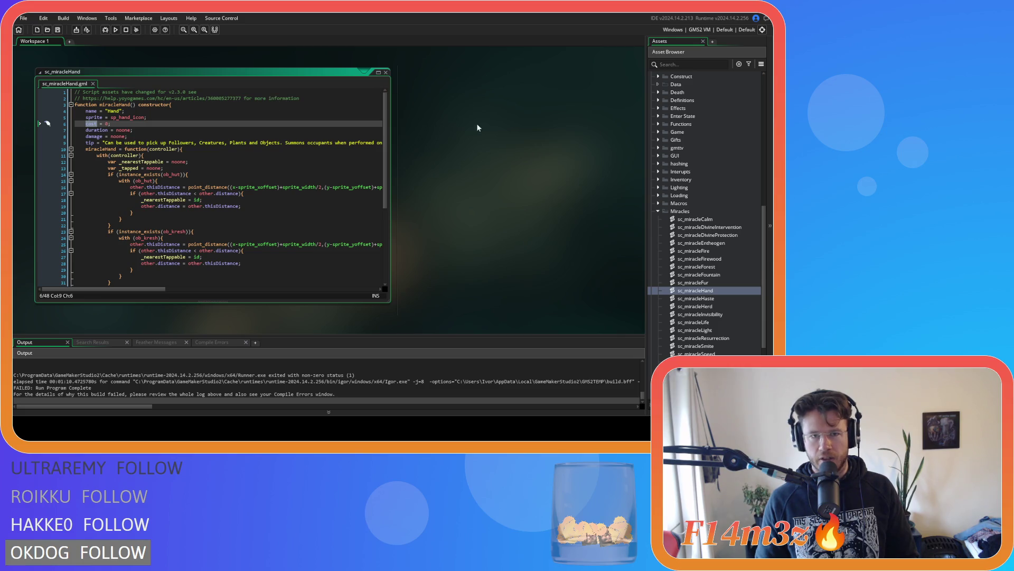
Step: In sc_miracleHaste, change the cost reference on line 39 to global.mode.cost
double_click(710, 299)
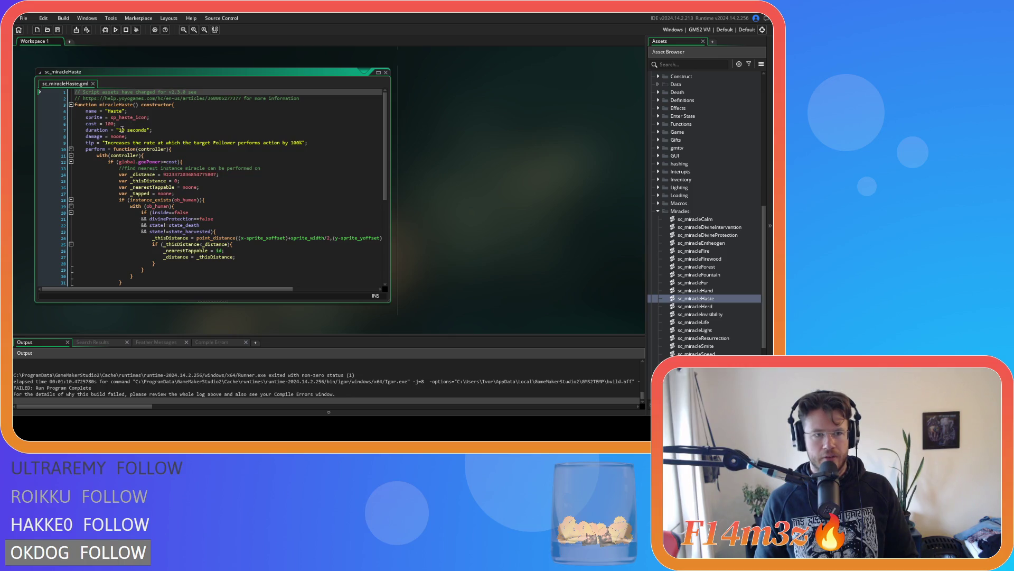
double_click(90, 121)
key(ctrl+f)
click(375, 103)
click(374, 103)
text(global.mode.)
click(375, 104)
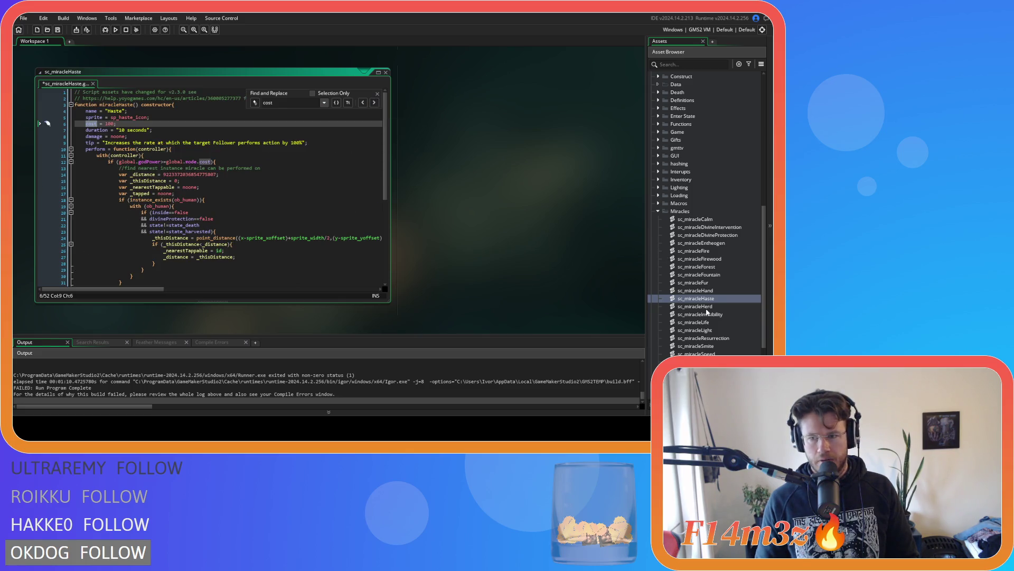
Step: In sc_miracleHerd, change the cost check on line 12 to global.mode.cost
double_click(695, 306)
double_click(91, 124)
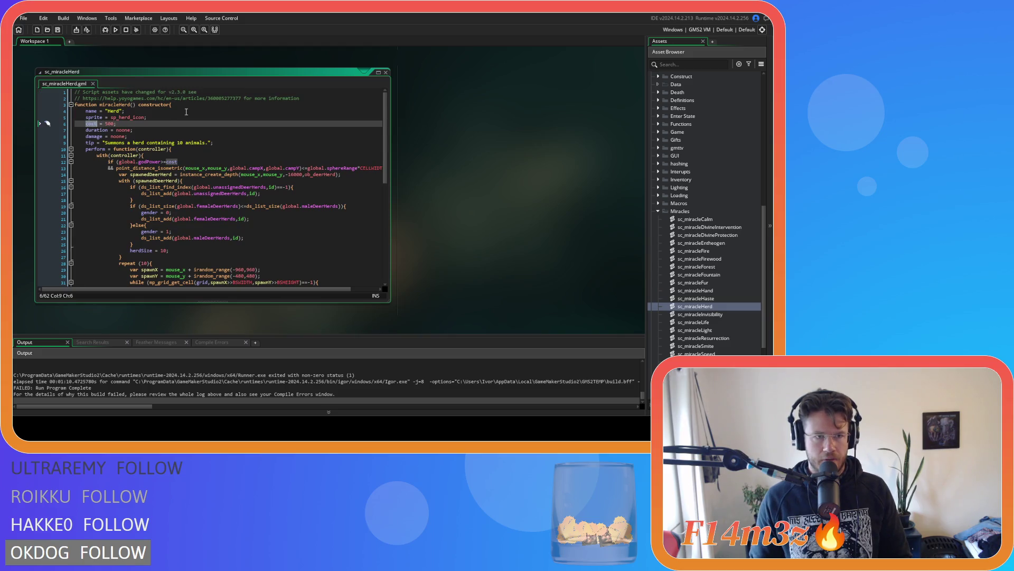
key(ctrl+f)
click(374, 103)
text(global.mode.)
click(378, 102)
click(379, 103)
Step: In sc_miracleInvisibility, replace the cost references on lines 12 and 39 with global.mode.cost
double_click(700, 315)
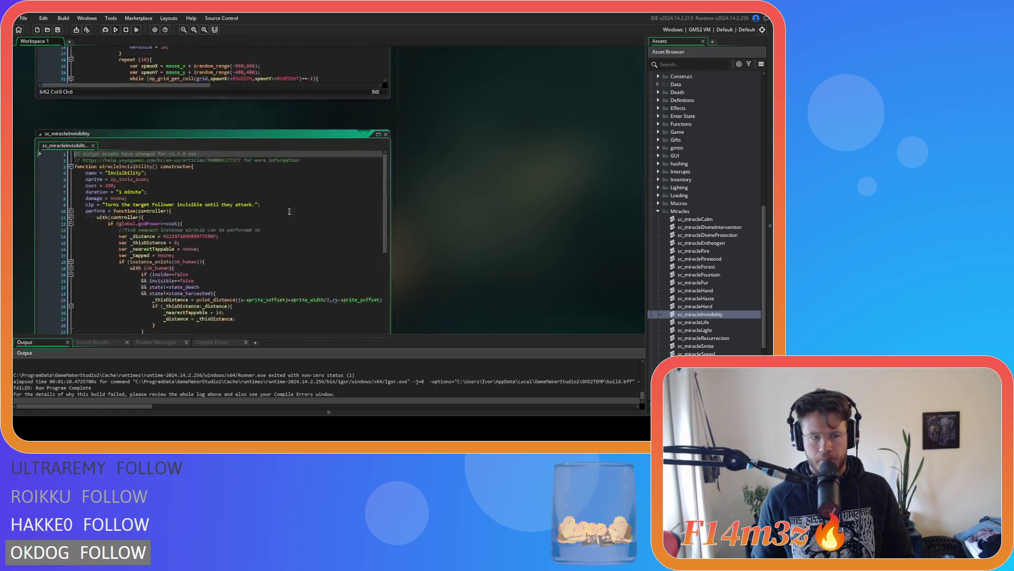
double_click(92, 123)
key(ctrl+f)
click(374, 103)
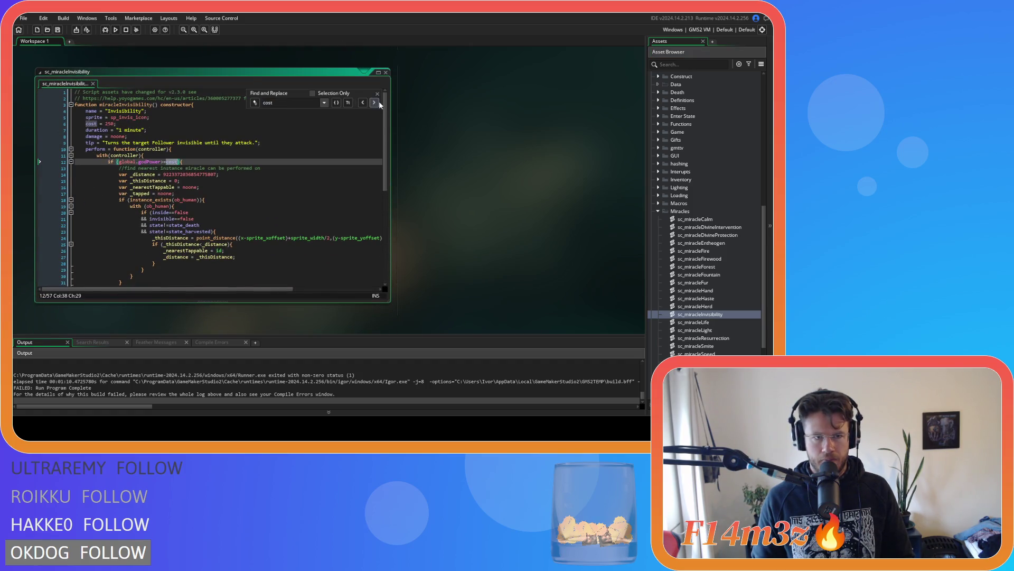
text(global.mode.cost)
click(374, 103)
text(global.mode.cost)
click(376, 103)
Step: In sc_miracleLife, replace the cost references on lines 12 and 15 with global.mode.cost
double_click(695, 322)
drag(351, 199, 351, 77)
double_click(91, 124)
key(ctrl+f)
click(374, 104)
text(global.mode.)
click(374, 103)
text(global.mode.)
click(374, 103)
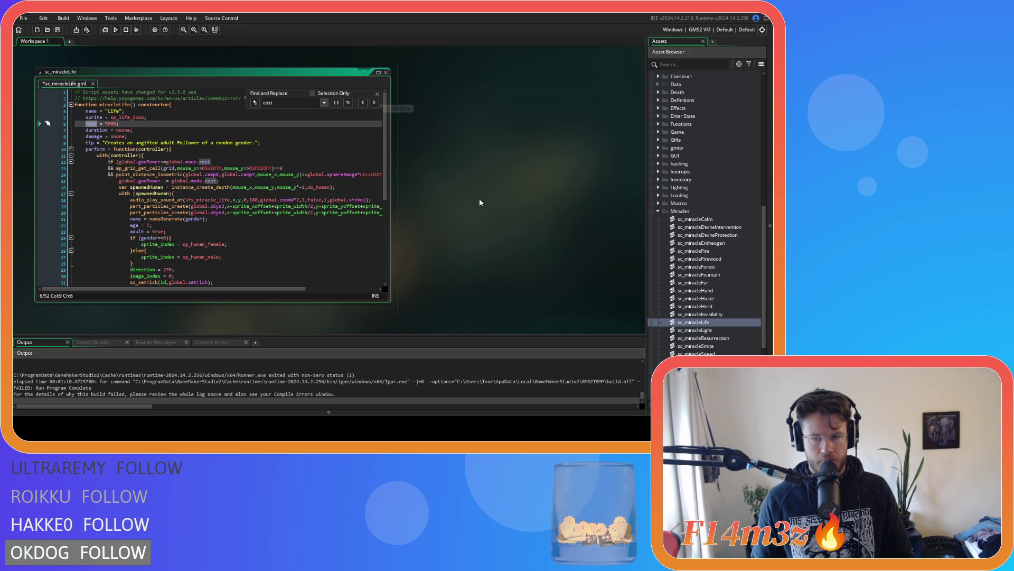
Step: Review sc_miracleLight's cost matches and its line 12 god-power condition, leaving it unchanged
double_click(708, 331)
double_click(91, 123)
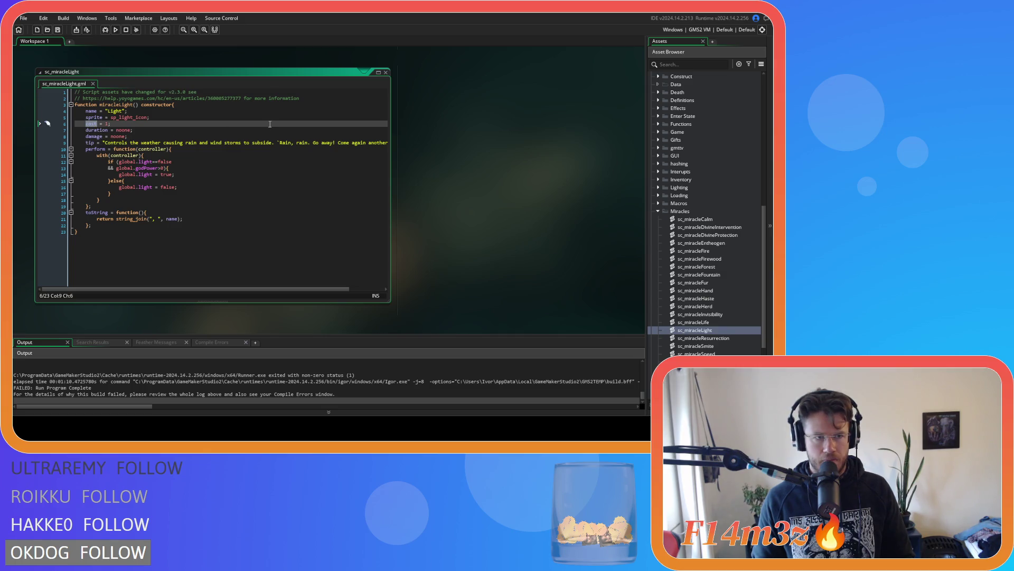
key(ctrl+f)
click(381, 104)
click(383, 95)
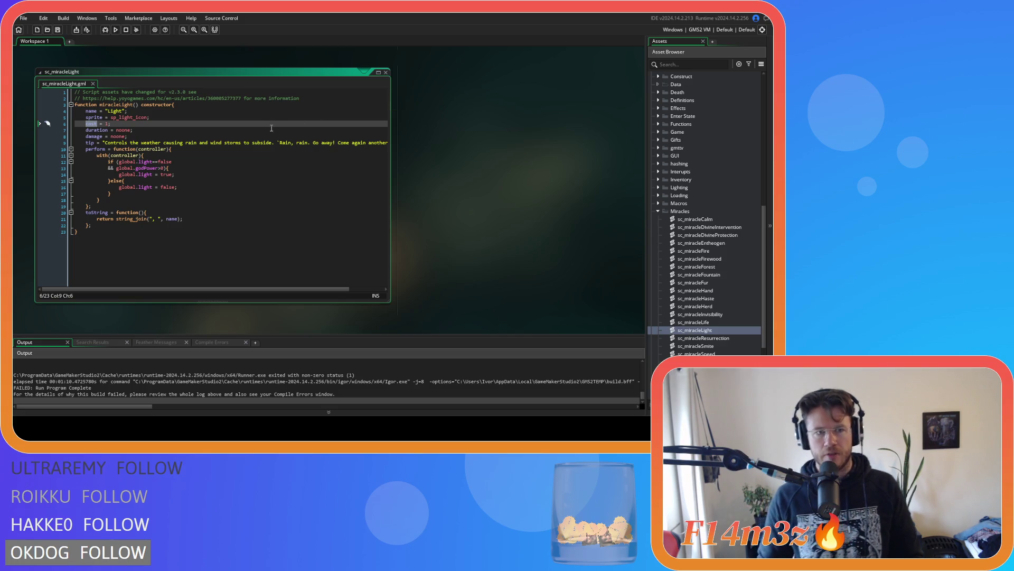
click(298, 162)
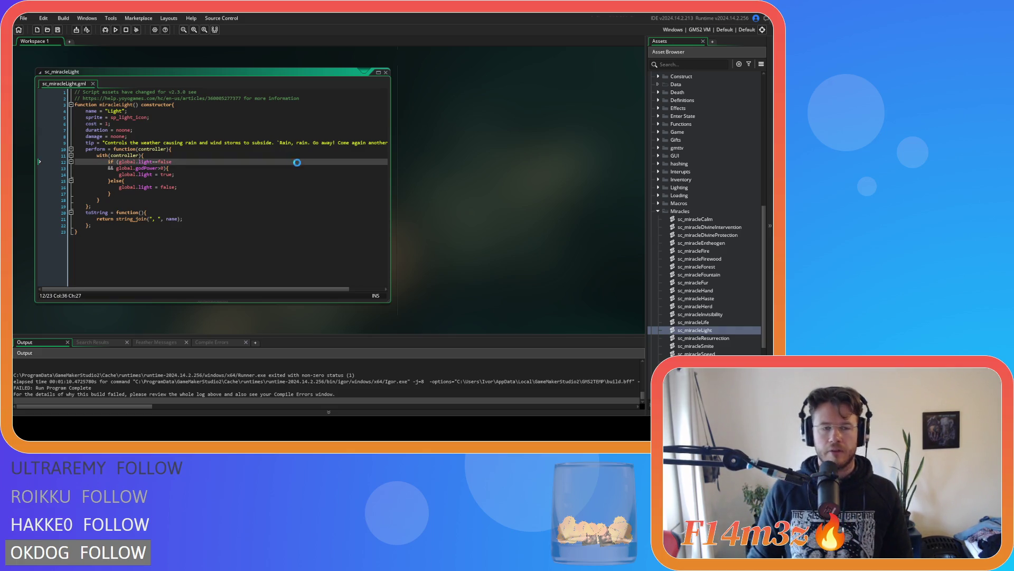
Step: Open sc_miracleResurrection and search it for cost
double_click(711, 338)
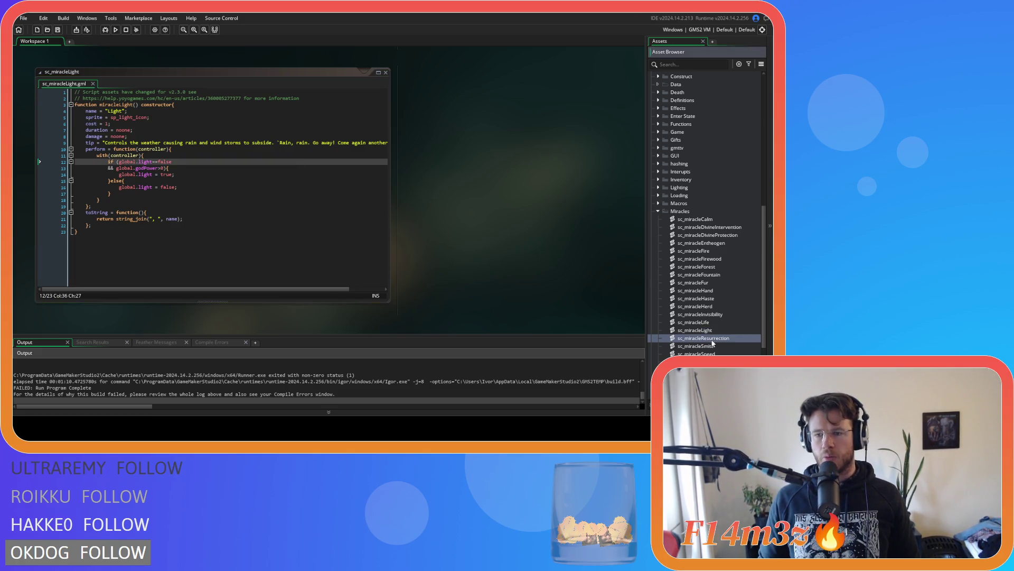
double_click(91, 124)
key(ctrl+f)
Step: Select global.resurrectionCost in the cost check on line 12 of sc_miracleResurrection
click(375, 103)
drag(231, 164, 172, 165)
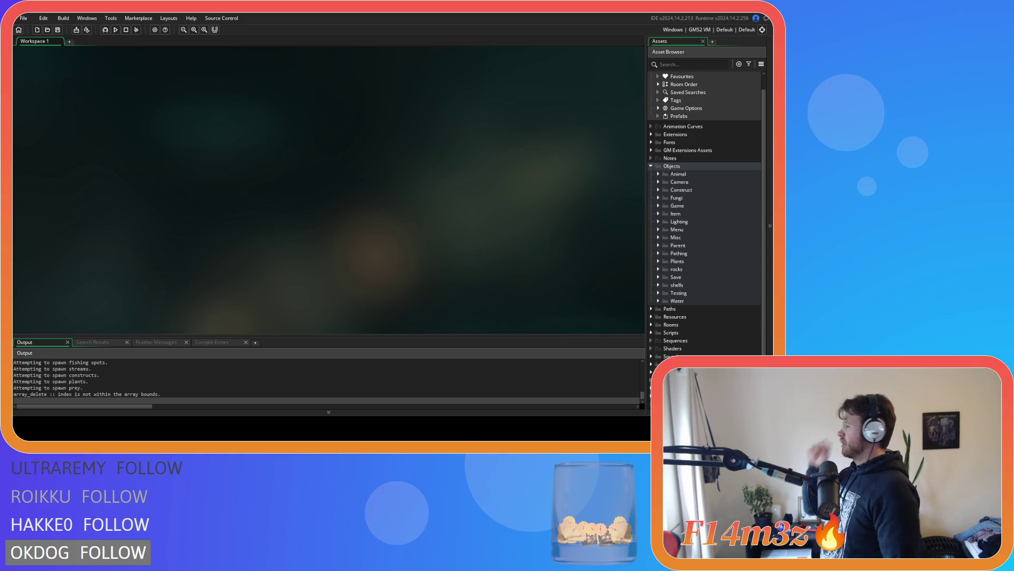